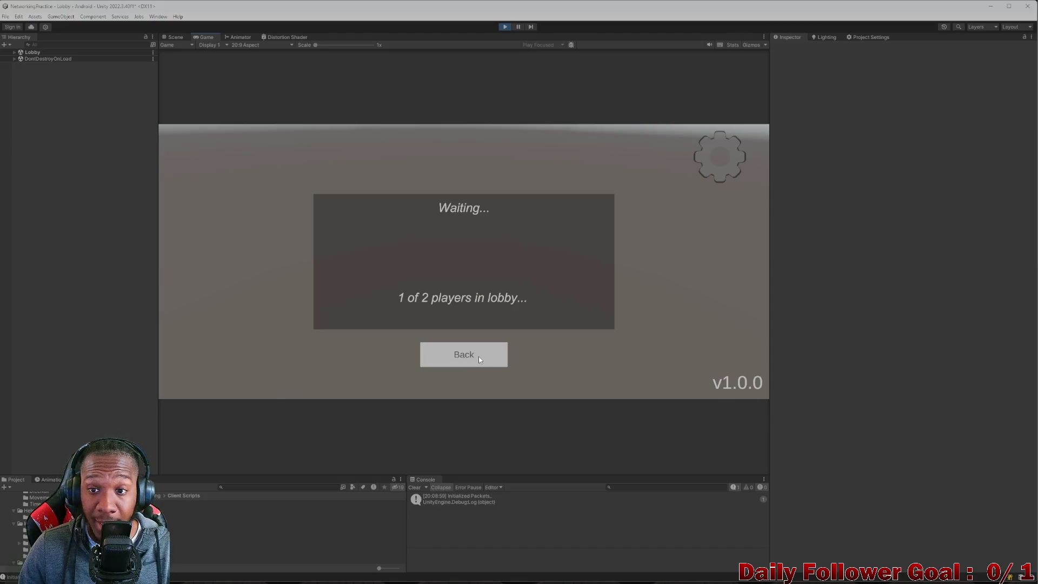
# Repeatedly try the back button to leave the lobby waiting screen.
pyautogui.click(478, 355)
pyautogui.click(465, 358)
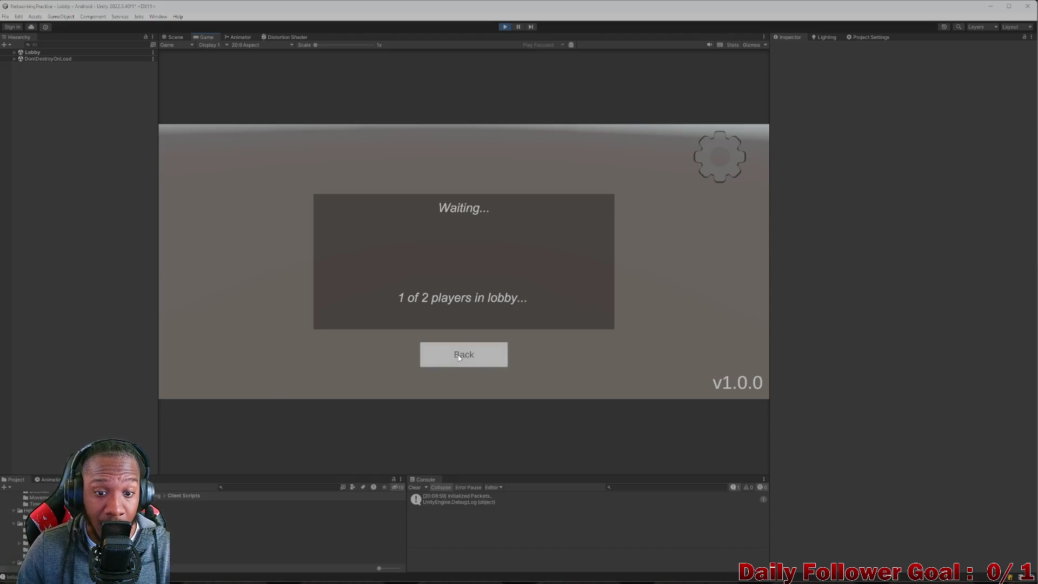
pyautogui.click(462, 357)
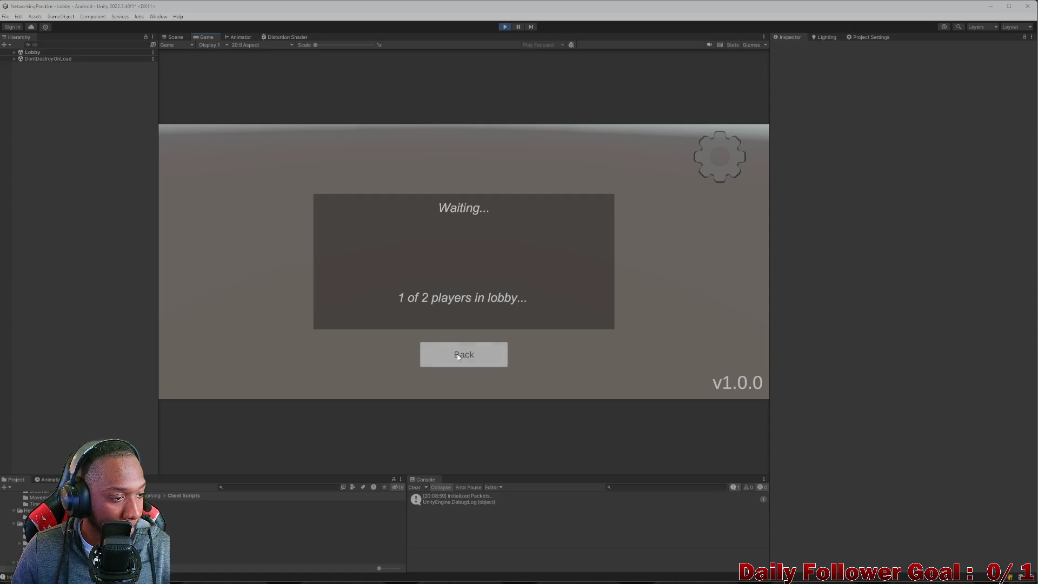
pyautogui.click(458, 355)
pyautogui.click(458, 355)
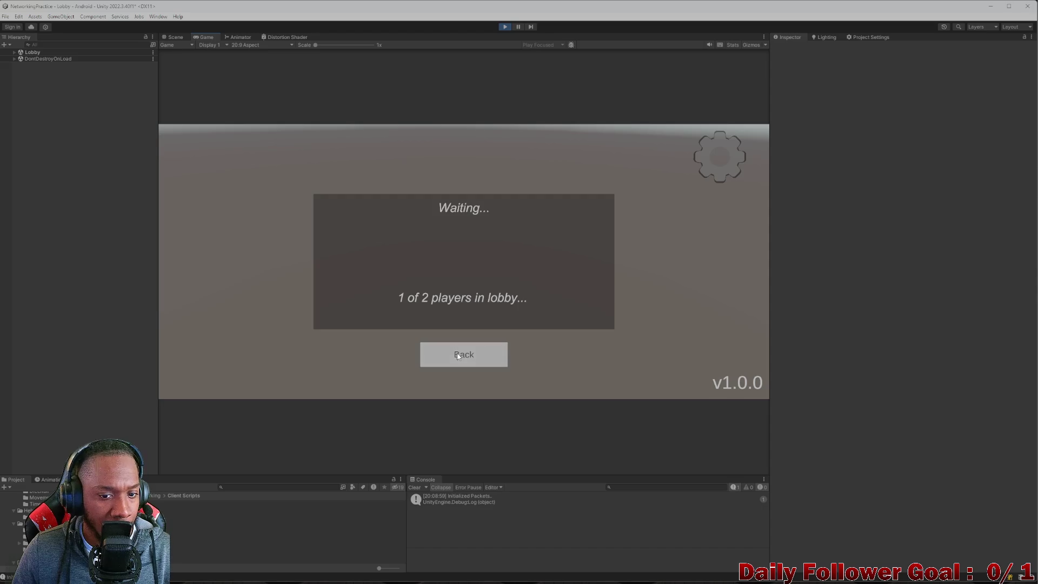
pyautogui.click(459, 355)
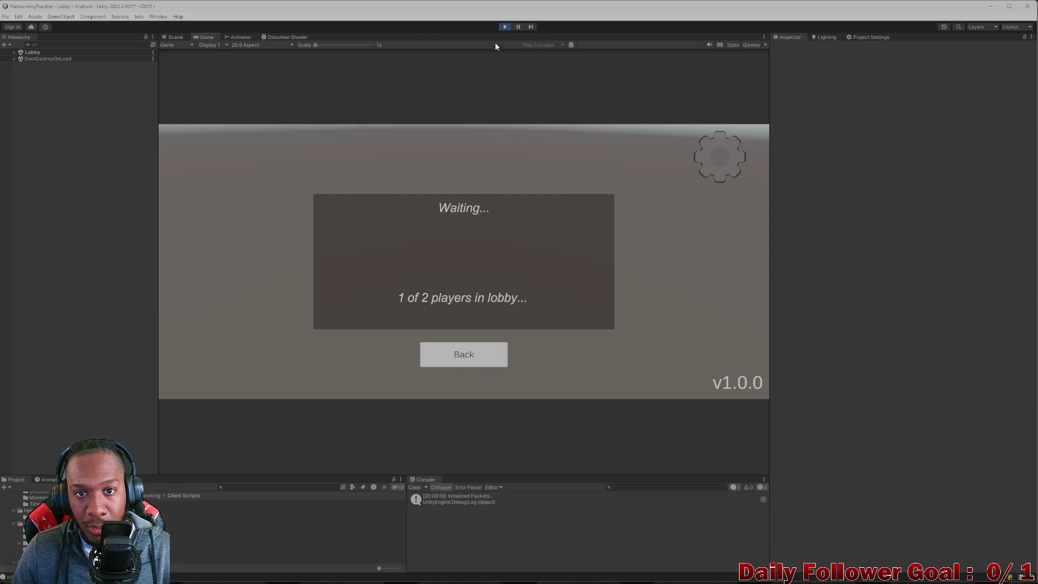
# Rerun the game and connect to the lobby as 'dsf', then as 'sadf', clearing the console.
pyautogui.click(503, 27)
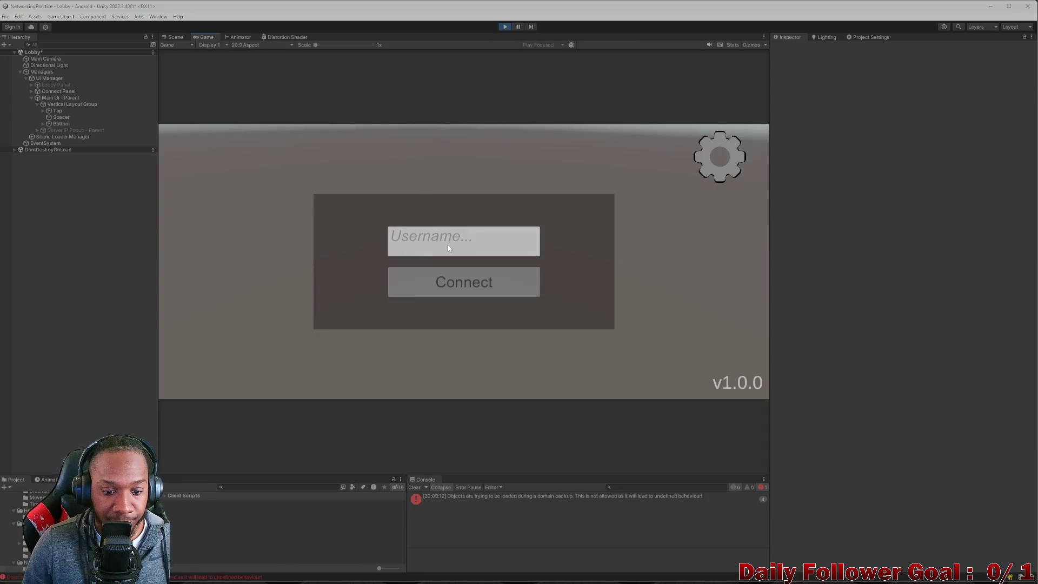
pyautogui.click(448, 248)
pyautogui.write('dsf')
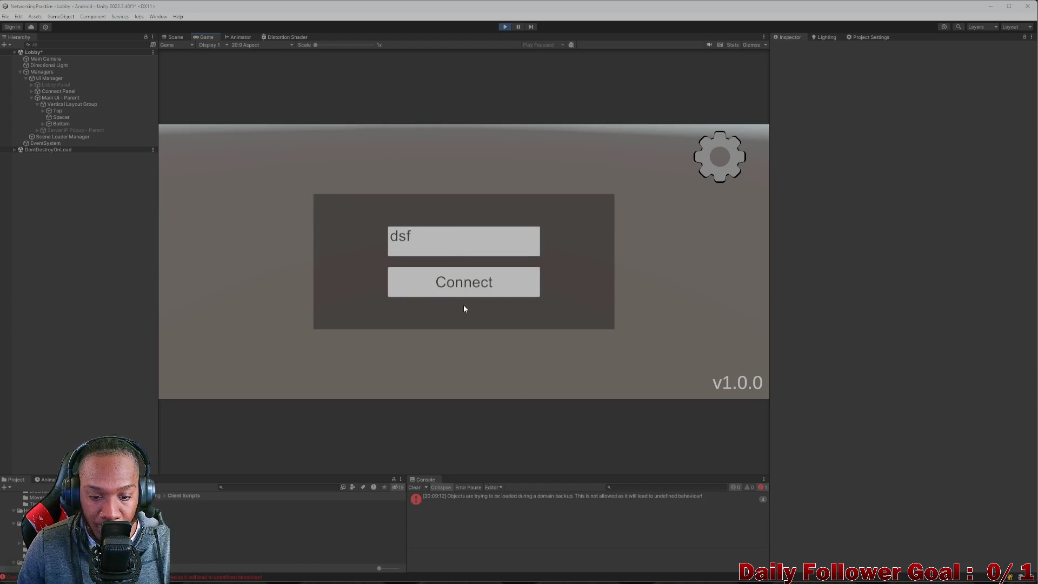
pyautogui.click(463, 286)
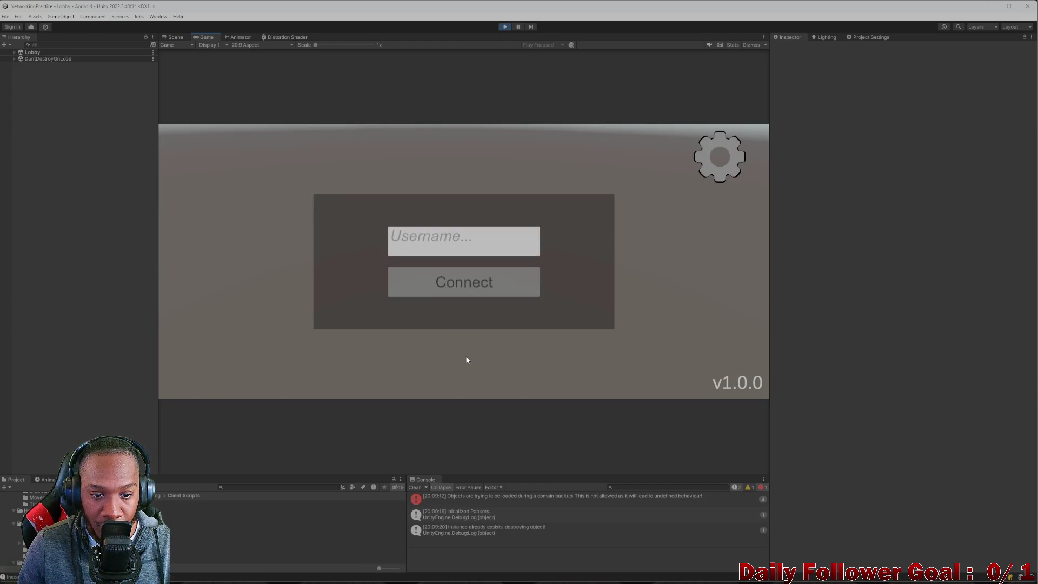
pyautogui.click(414, 486)
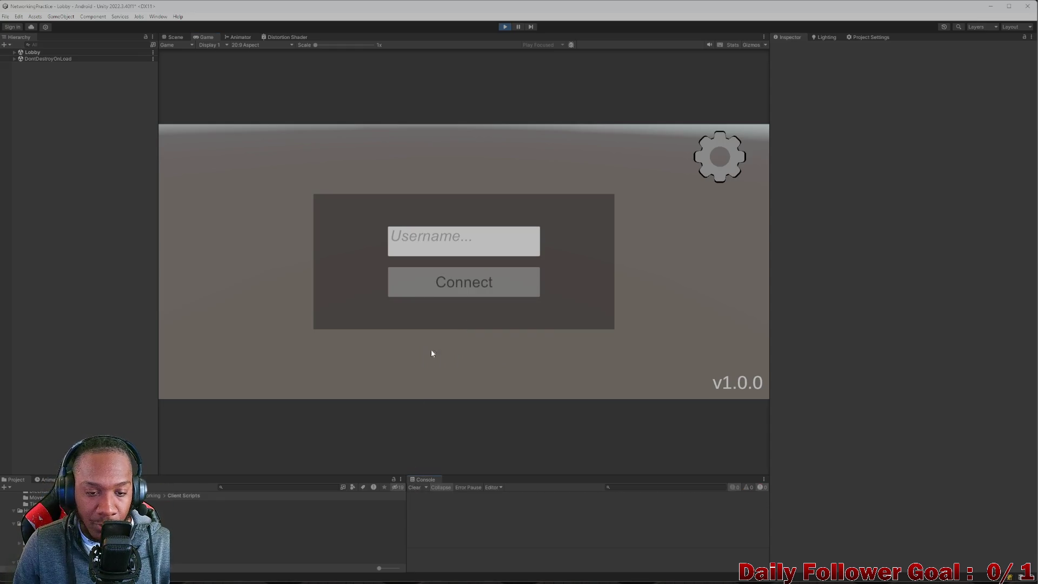
pyautogui.click(472, 245)
pyautogui.write('sadf')
pyautogui.click(461, 287)
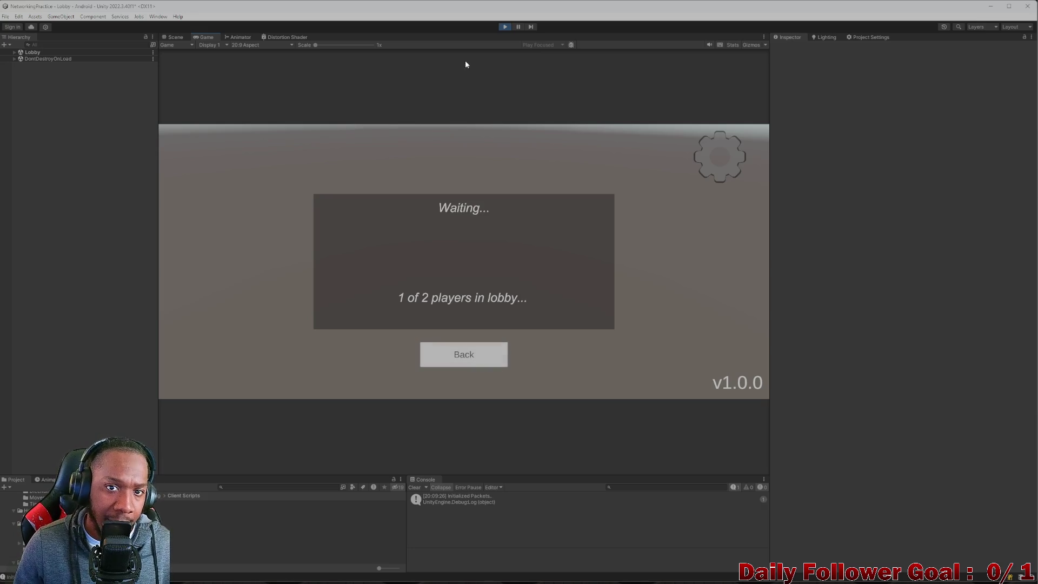
# Out of Play mode, point the Stop Connecting - Back Button's On Click at Test.TestMe(), then replay.
pyautogui.click(502, 26)
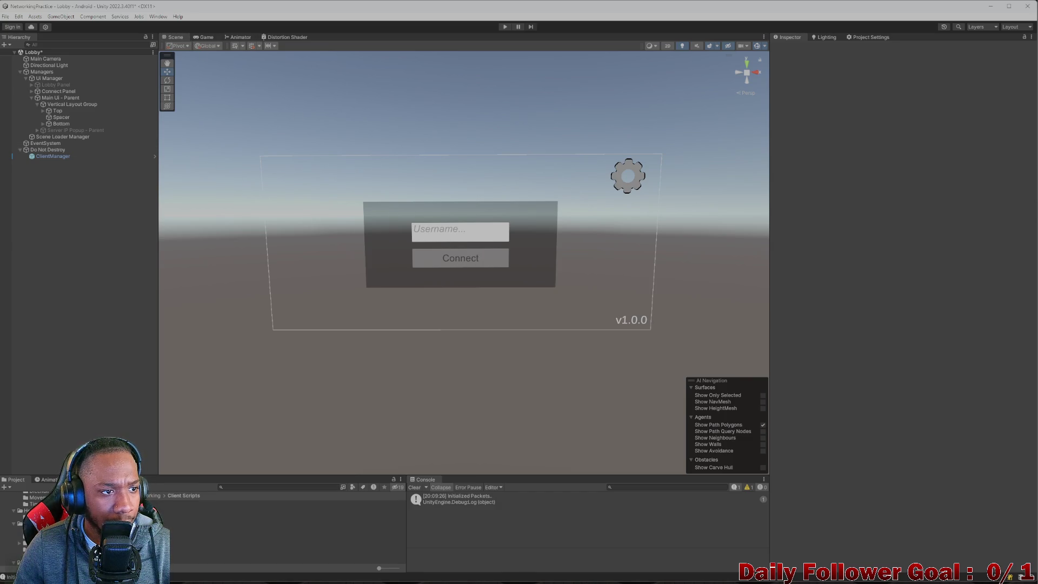
pyautogui.click(31, 85)
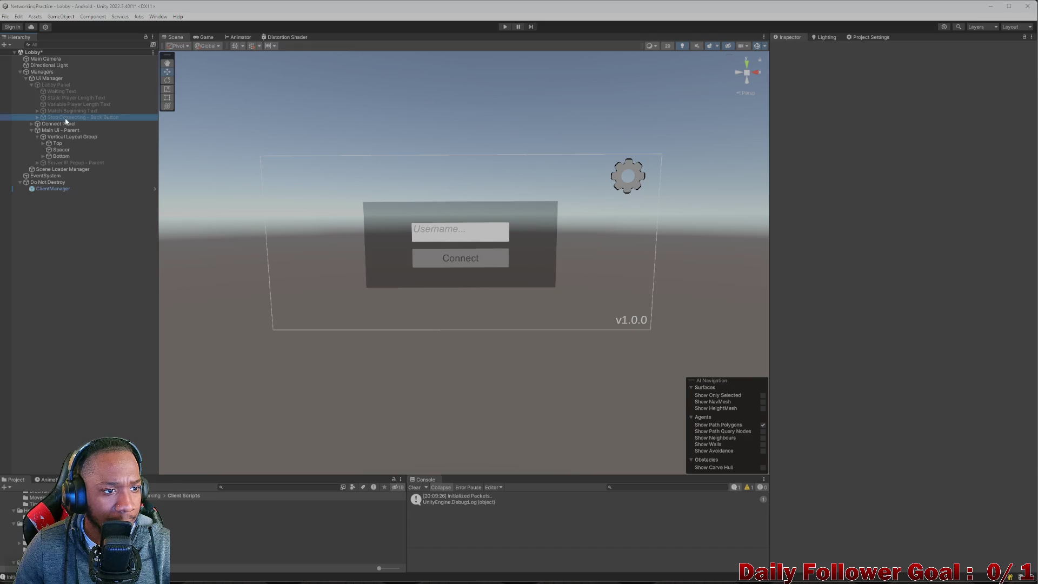
pyautogui.click(65, 118)
pyautogui.scroll(-2, 900, 324)
pyautogui.click(899, 411)
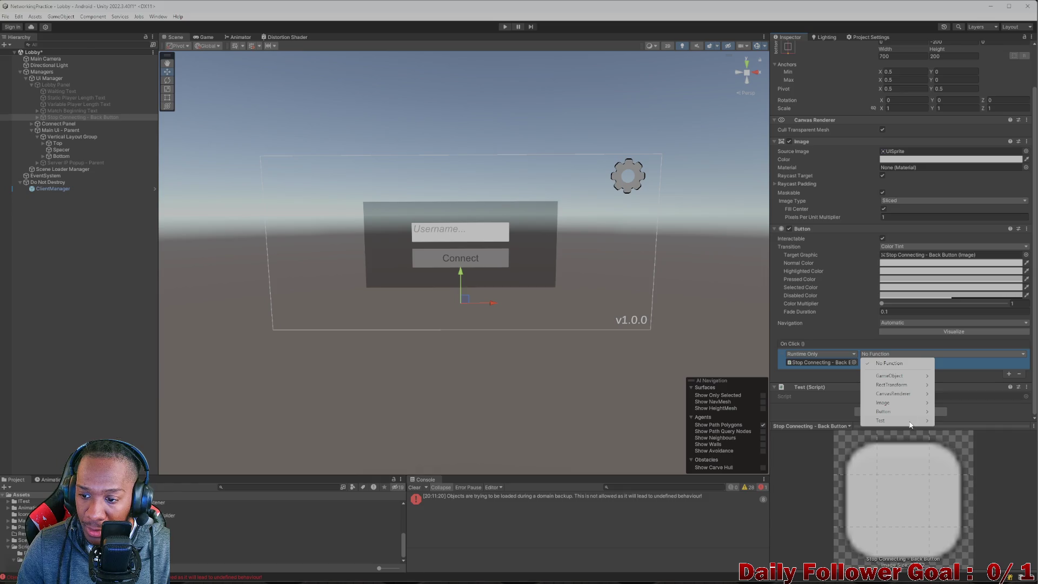
pyautogui.click(965, 527)
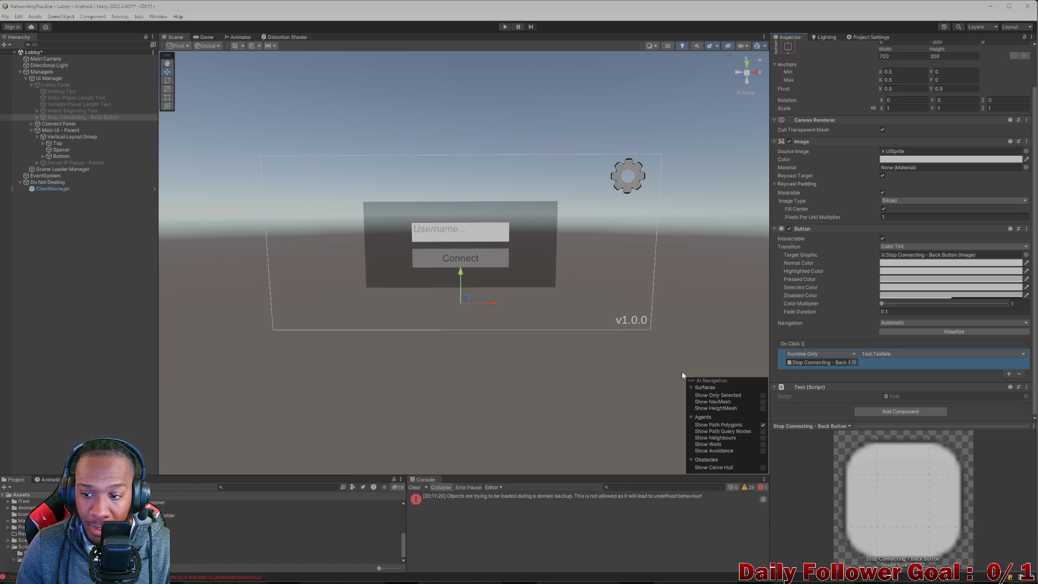
pyautogui.click(312, 346)
pyautogui.click(502, 27)
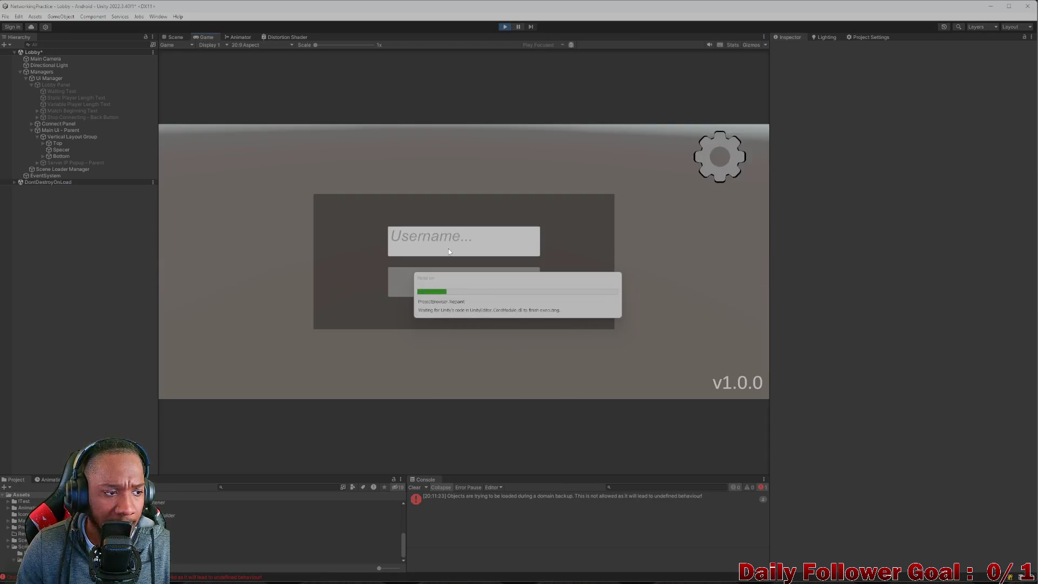
# Connect to and back out of the lobby several times, using the name 'asdf' and clearing the console.
pyautogui.click(449, 273)
pyautogui.click(453, 354)
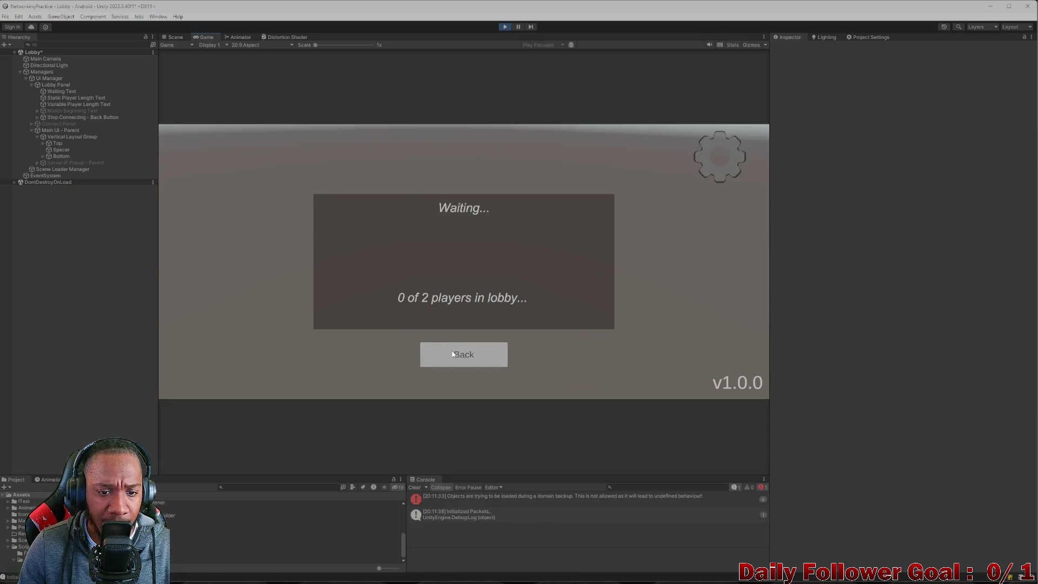
pyautogui.click(417, 488)
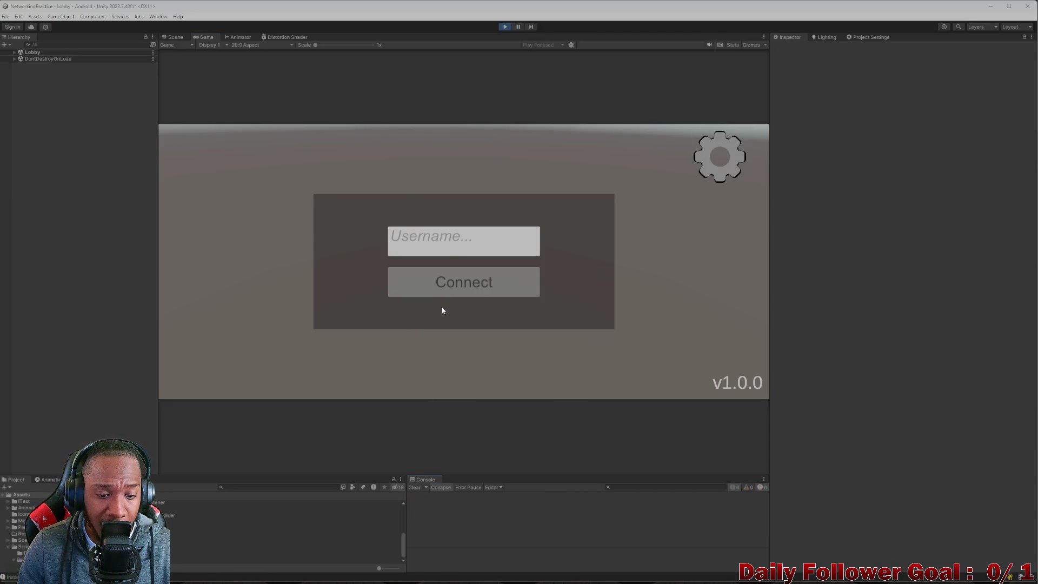
pyautogui.click(446, 282)
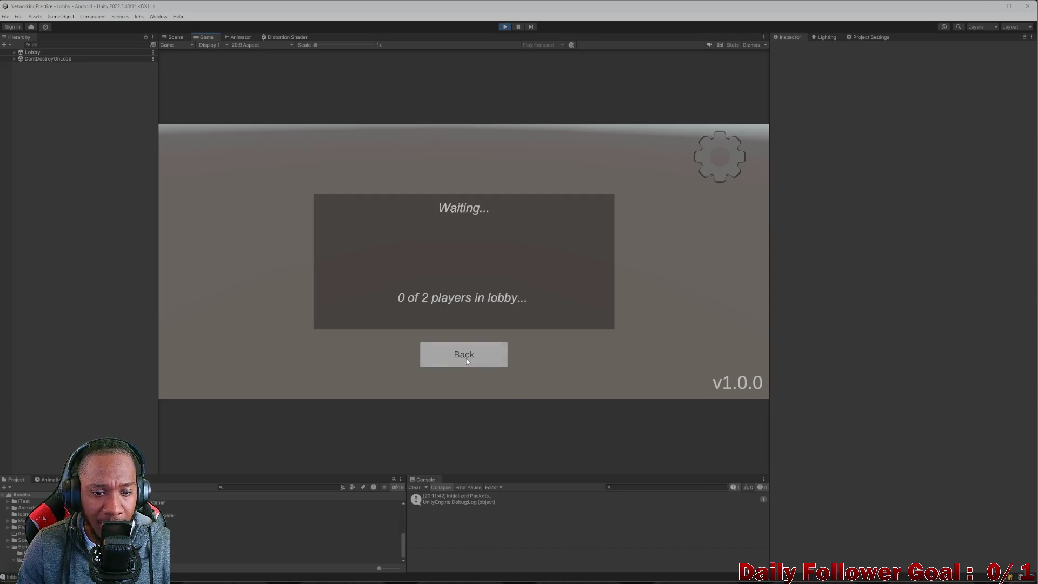
pyautogui.click(465, 357)
pyautogui.write('asdf')
pyautogui.click(446, 290)
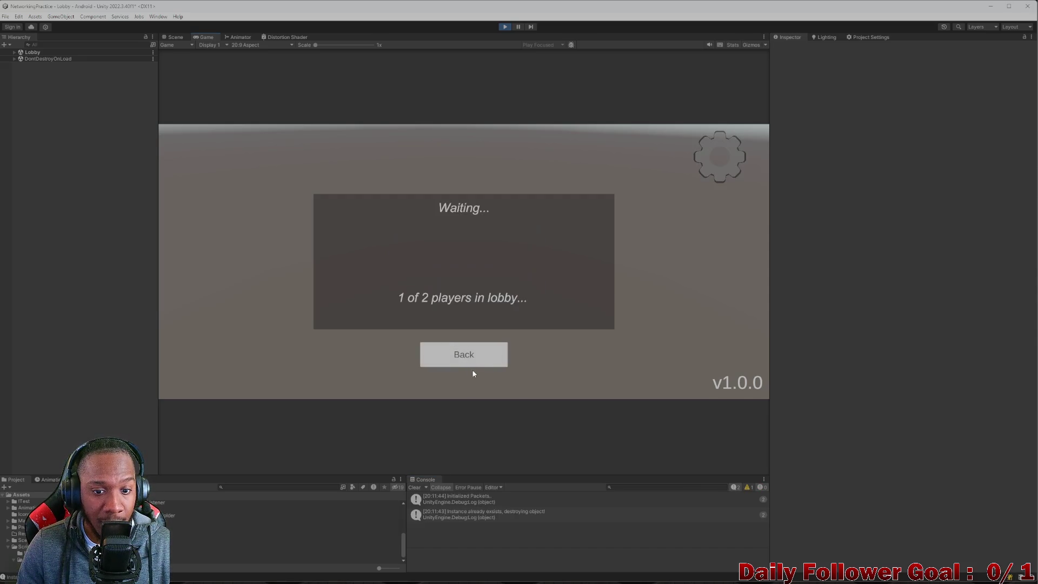
pyautogui.click(483, 361)
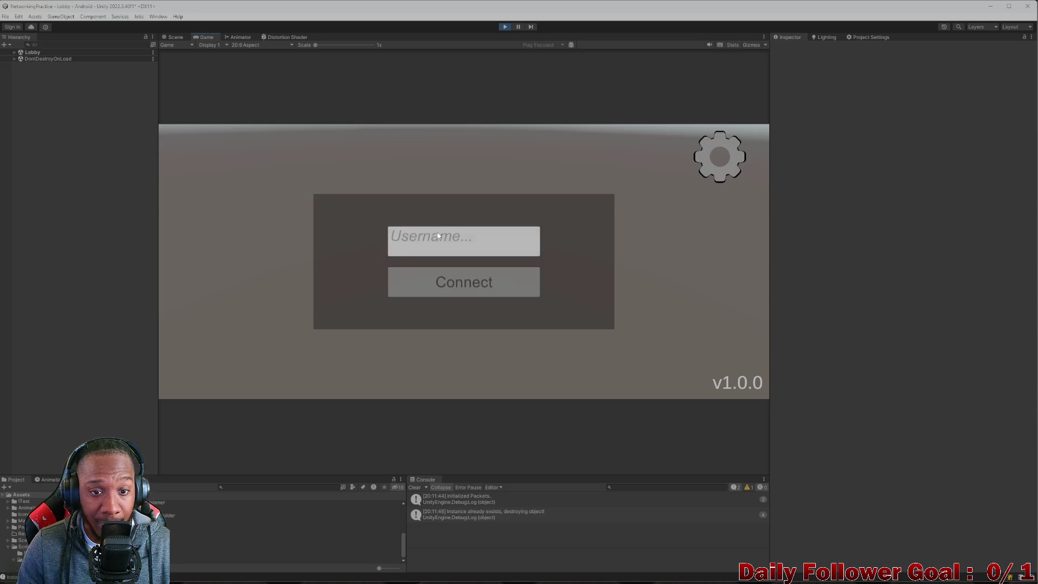
pyautogui.write('asdf')
# Repeat connecting as 'asdf' and leaving the lobby until back on the username screen, then clear the console.
pyautogui.click(460, 283)
pyautogui.click(480, 355)
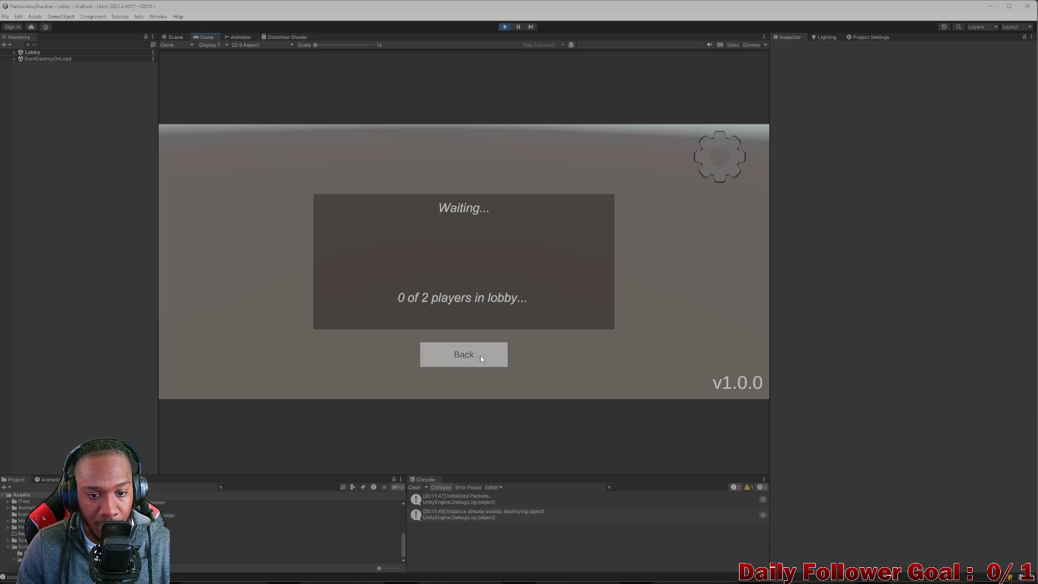
pyautogui.click(469, 278)
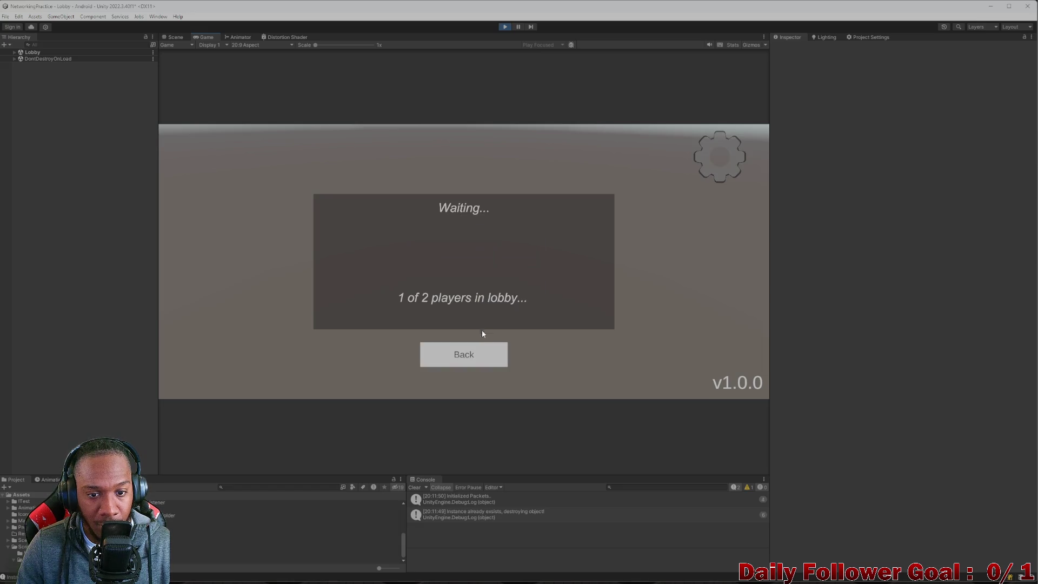
pyautogui.click(482, 361)
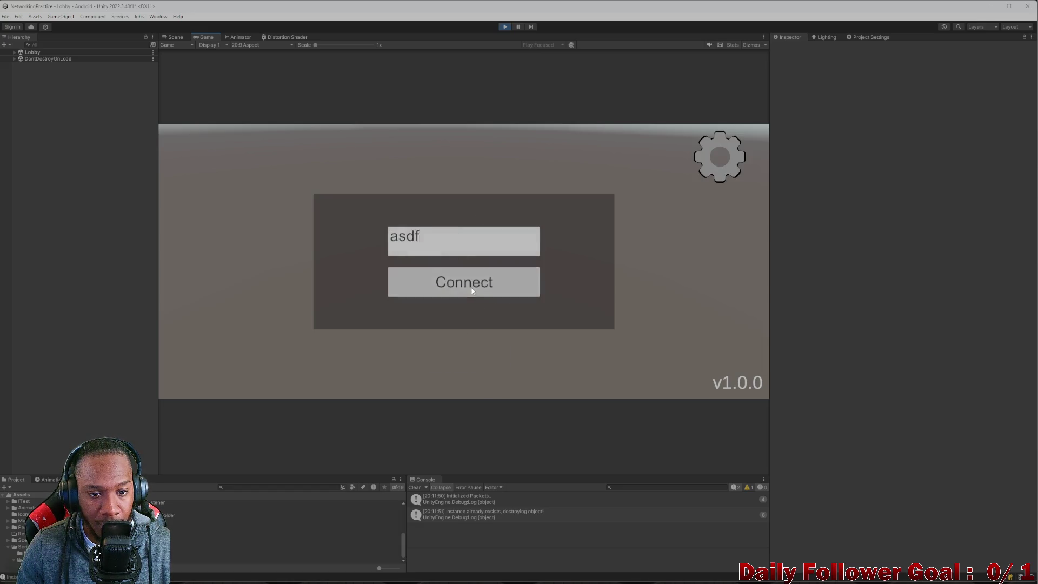
pyautogui.click(471, 287)
pyautogui.click(479, 353)
pyautogui.click(479, 354)
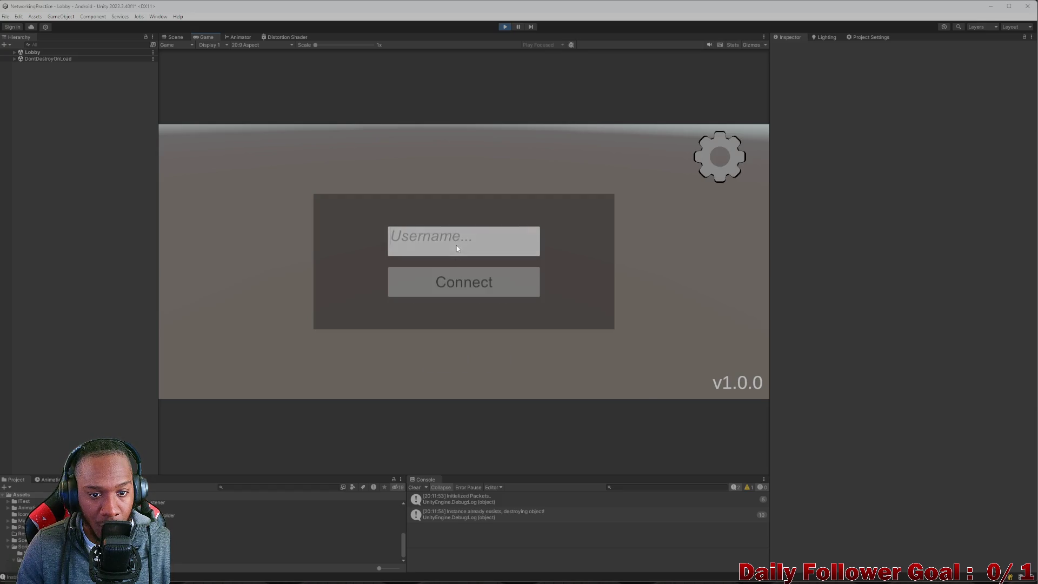
pyautogui.click(456, 245)
pyautogui.write('asdf')
pyautogui.click(465, 281)
pyautogui.click(487, 361)
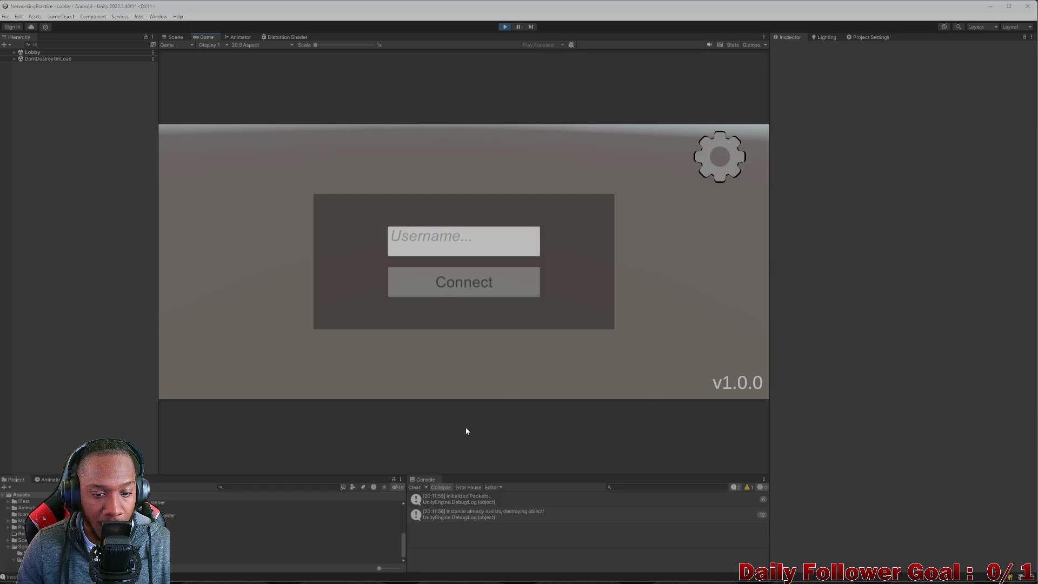
pyautogui.click(416, 488)
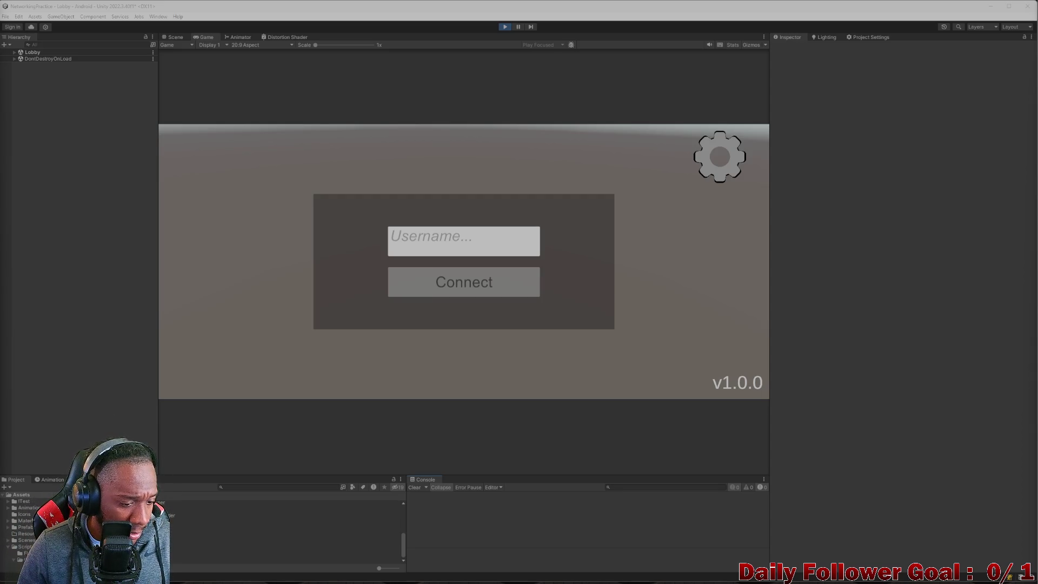
# Delete the Test.cs script from the Project window, glance at Visual Studio, and return to Unity.
pyautogui.click(227, 554)
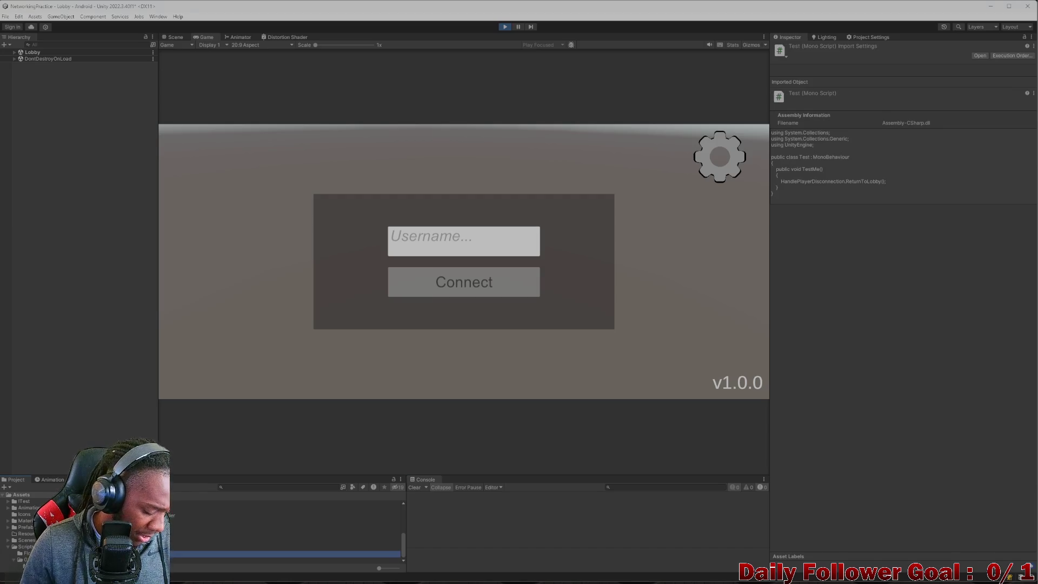
pyautogui.press('Delete')
pyautogui.click(541, 313)
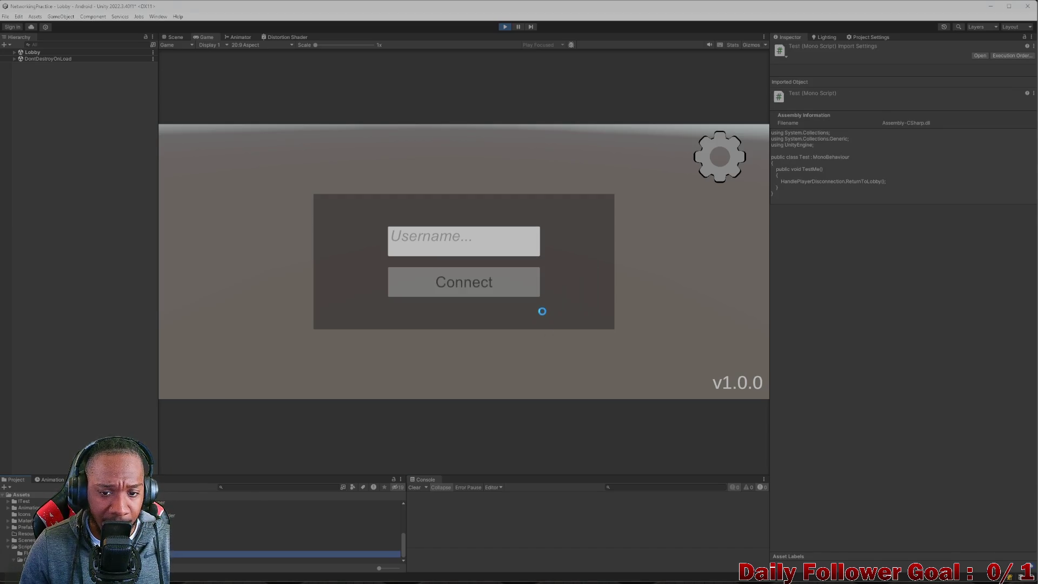
pyautogui.hotkey('alt', 'Tab')
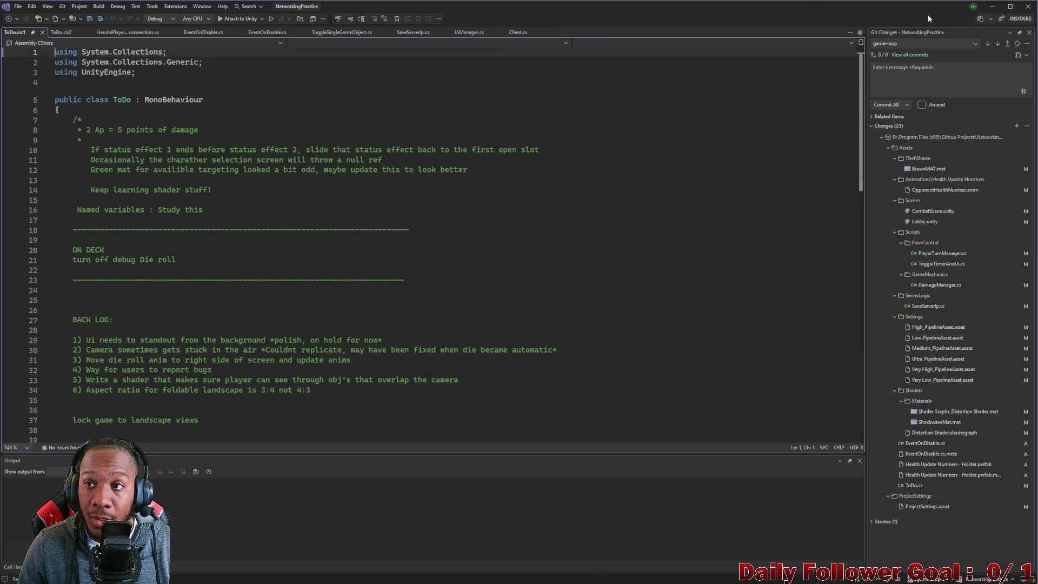
pyautogui.click(994, 7)
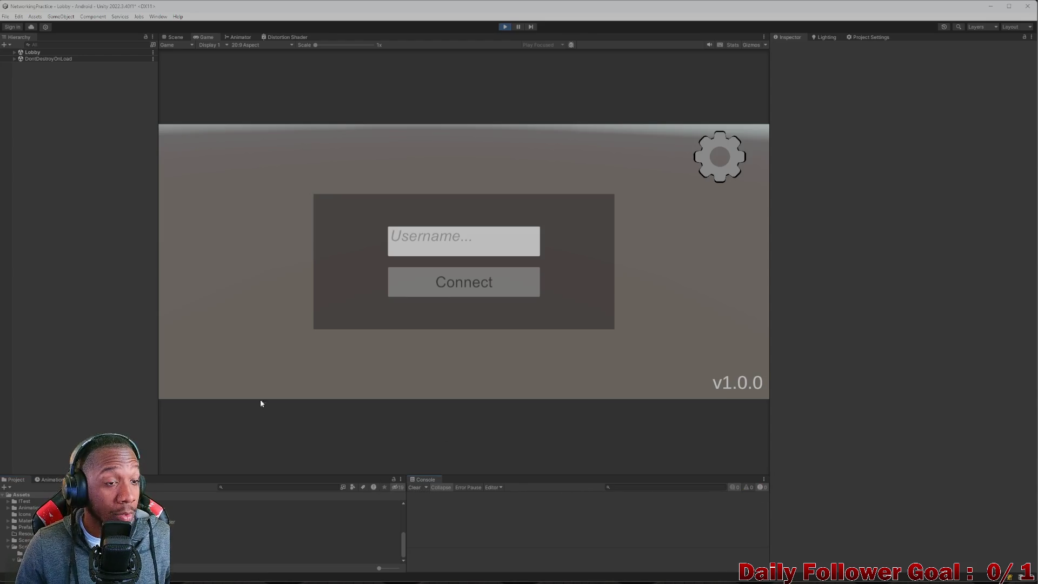
pyautogui.moveTo(656, 581)
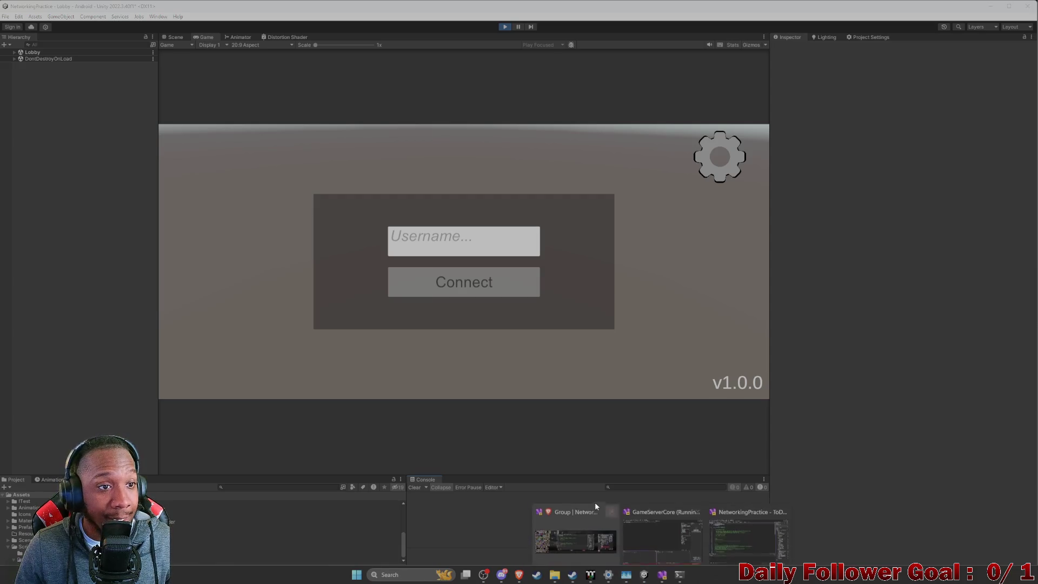
pyautogui.click(715, 514)
pyautogui.click(124, 32)
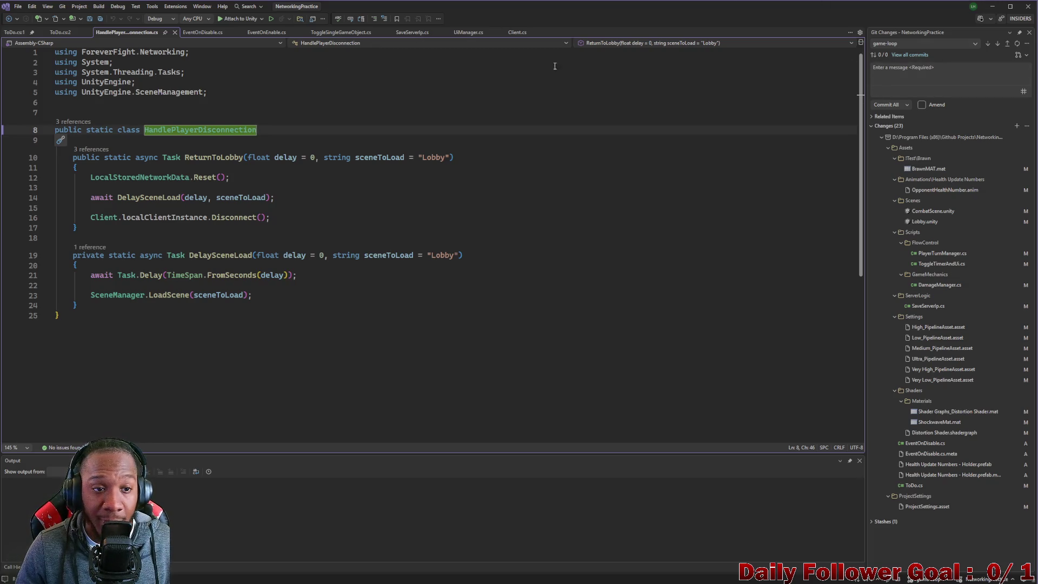
pyautogui.click(989, 8)
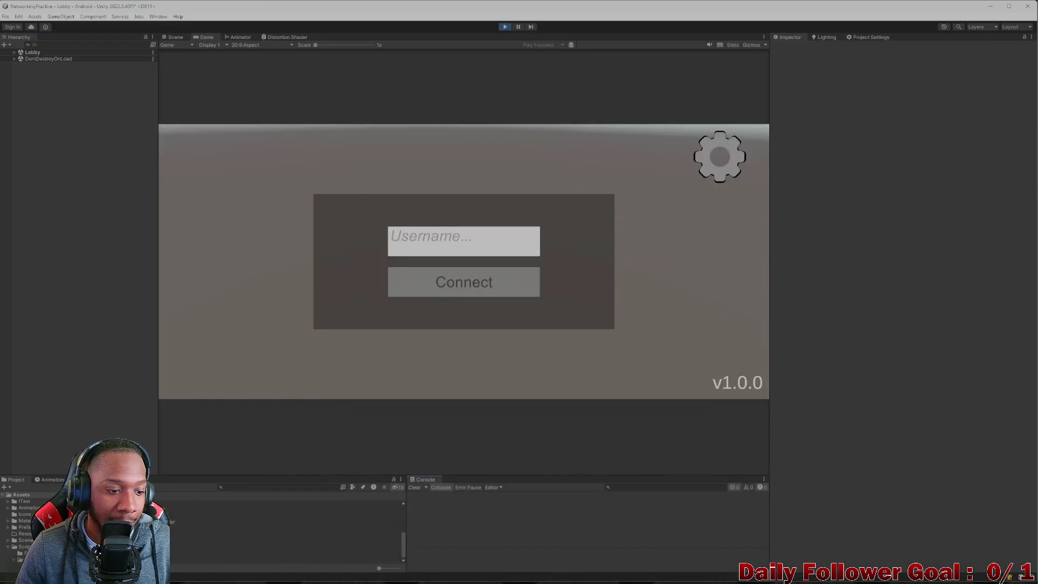
# Create a HandlePlayerDisconnectionHelper C# script in the Helper Scripts folder and open it in Visual Studio.
pyautogui.click(265, 487)
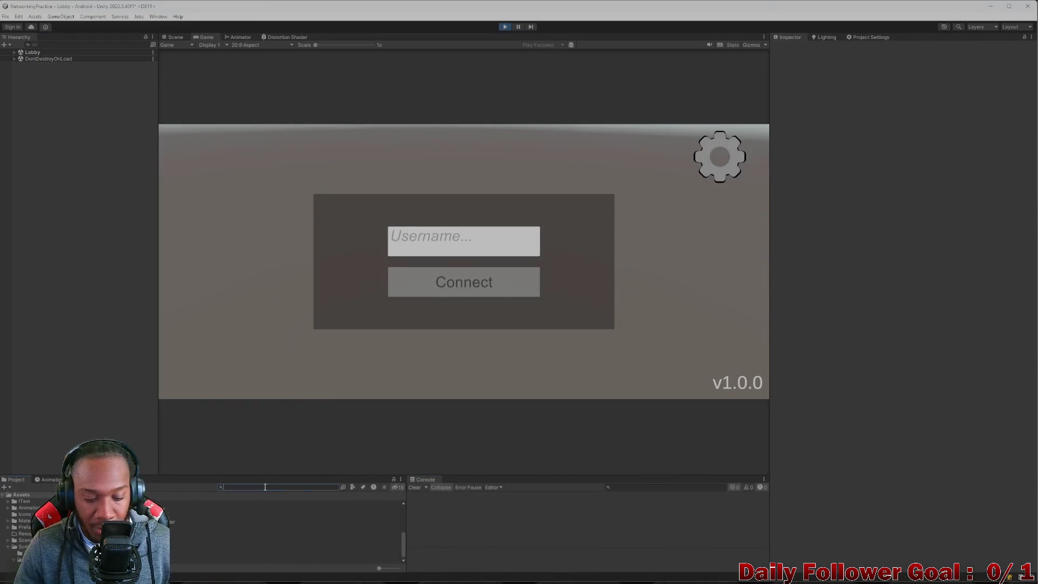
pyautogui.write('helper')
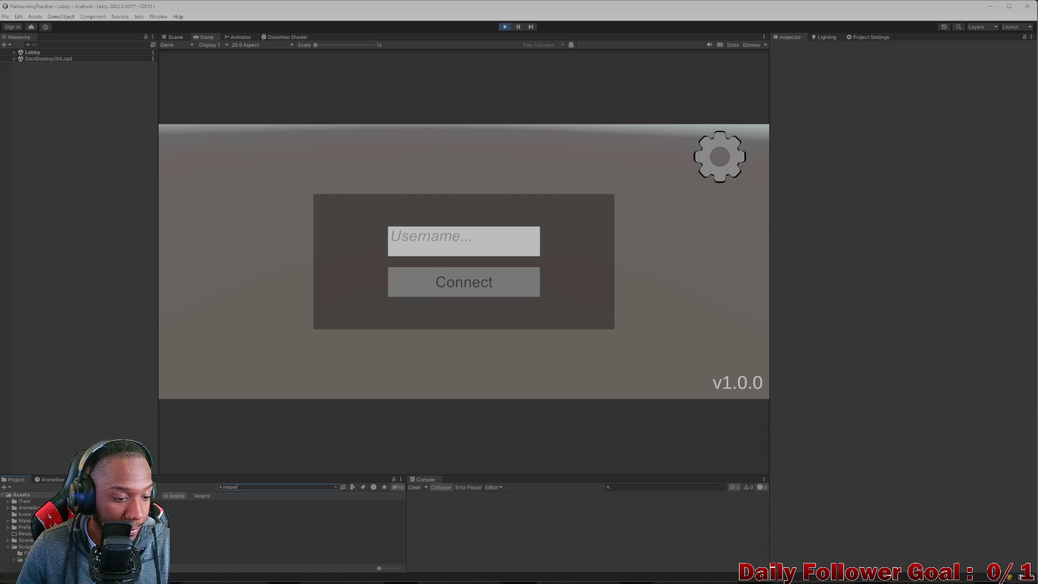
pyautogui.doubleClick(183, 503)
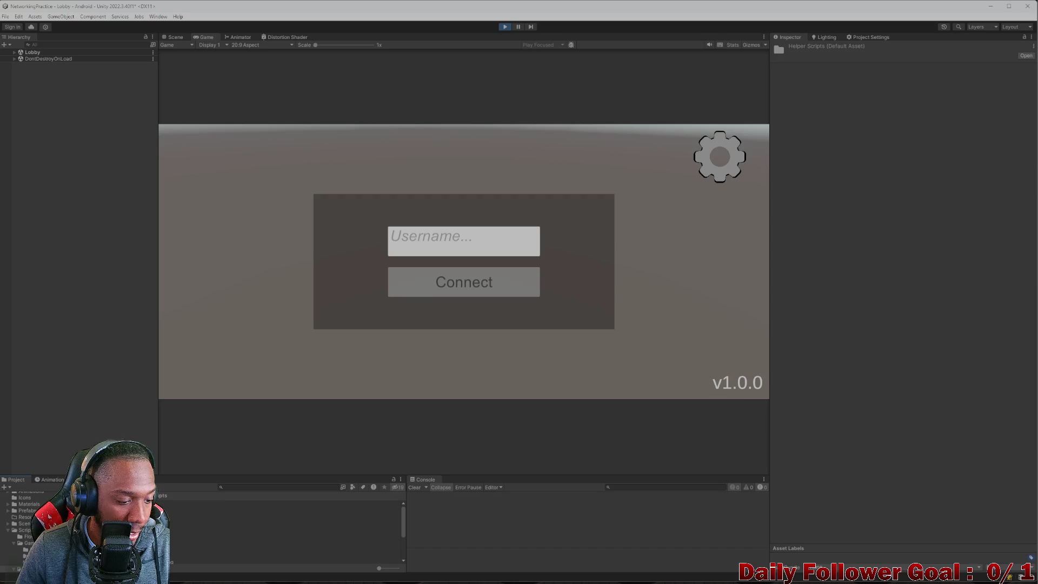
pyautogui.rightClick(39, 520)
pyautogui.moveTo(89, 284)
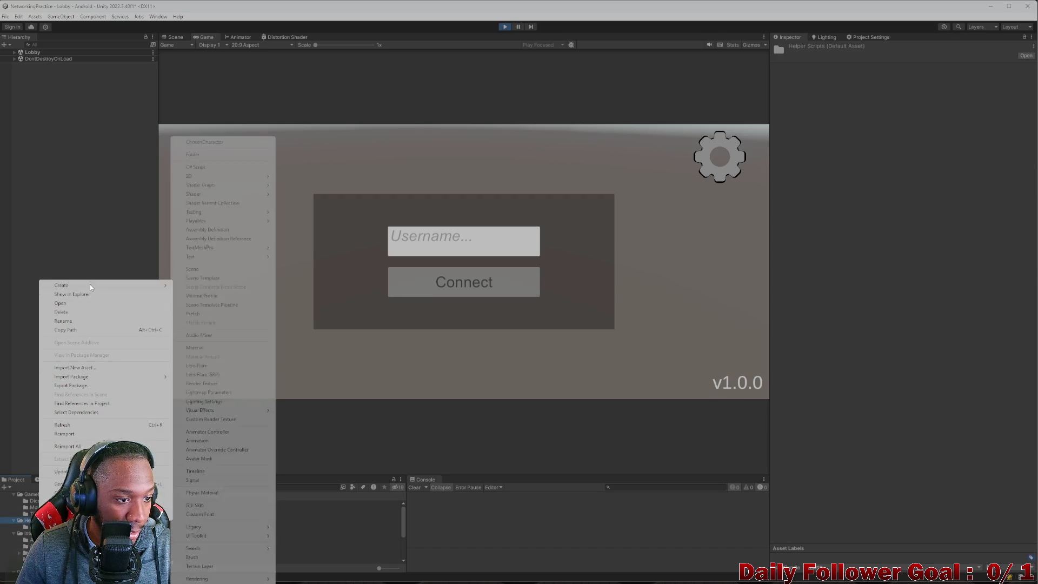
pyautogui.click(208, 168)
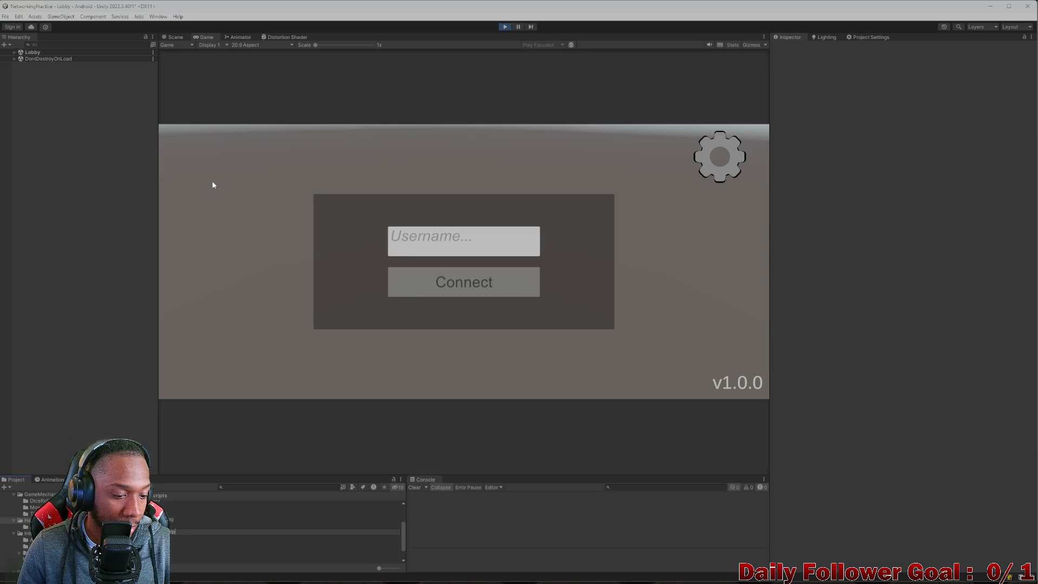
pyautogui.press('Return')
pyautogui.hotkey('alt', 'Tab')
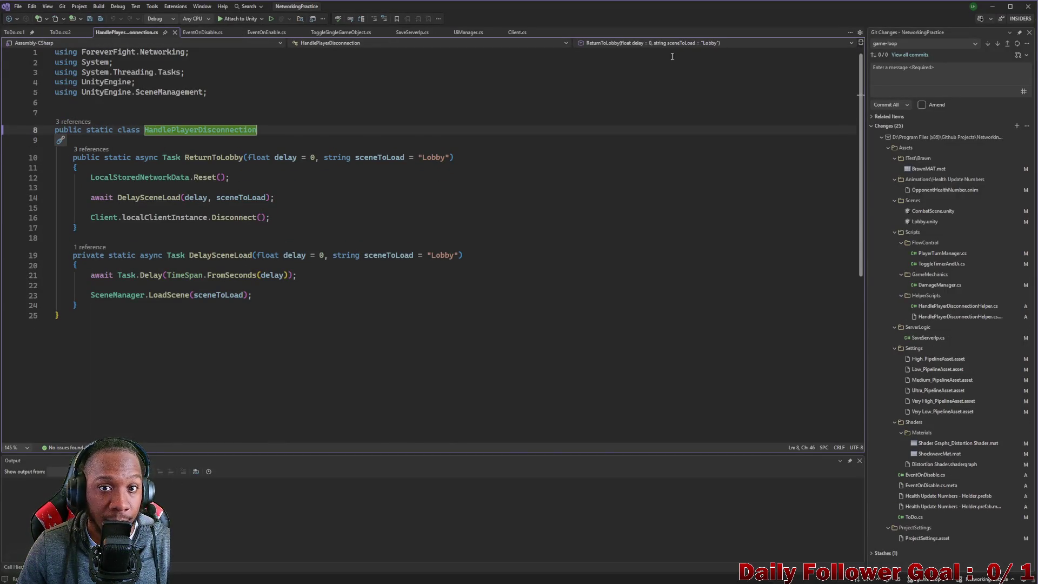
# Replace the default Start and Update methods with an empty public void Disconnect() method.
pyautogui.click(992, 8)
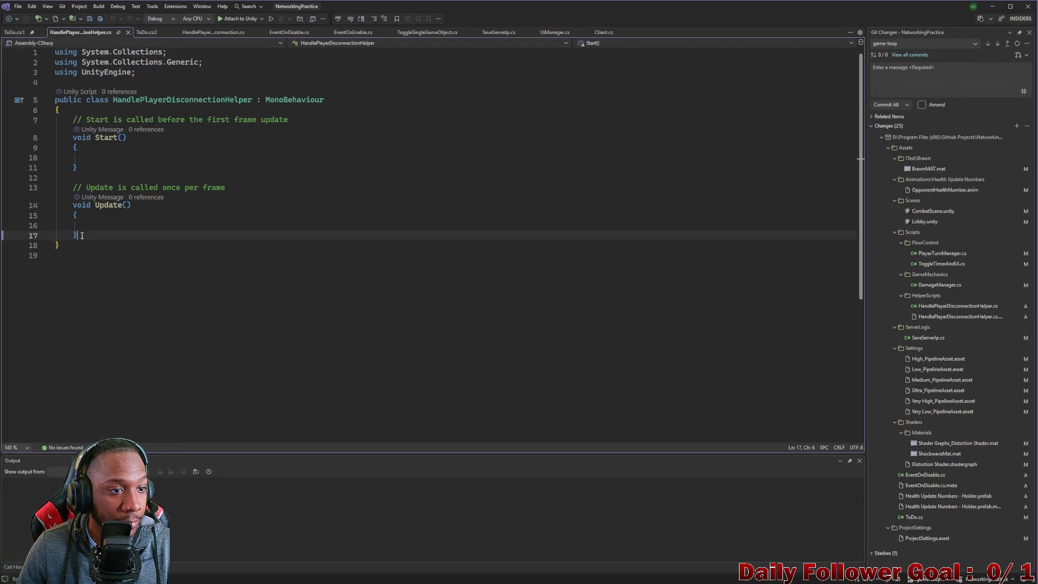
pyautogui.moveTo(81, 237)
pyautogui.mouseDown()
pyautogui.moveTo(54, 140)
pyautogui.moveTo(11, 122)
pyautogui.mouseUp()
pyautogui.press('Delete')
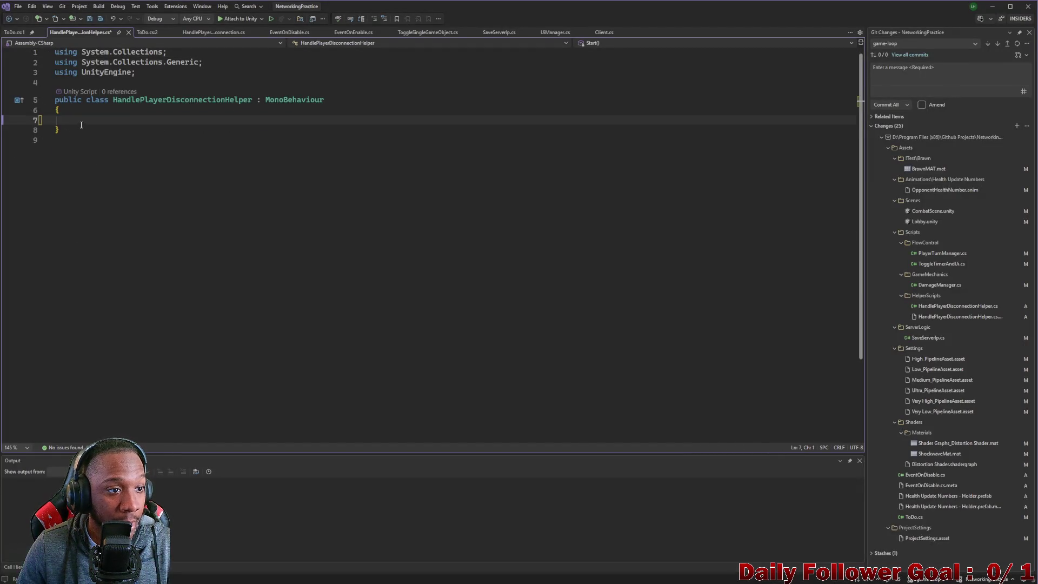
pyautogui.press('Tab')
pyautogui.write('pru')
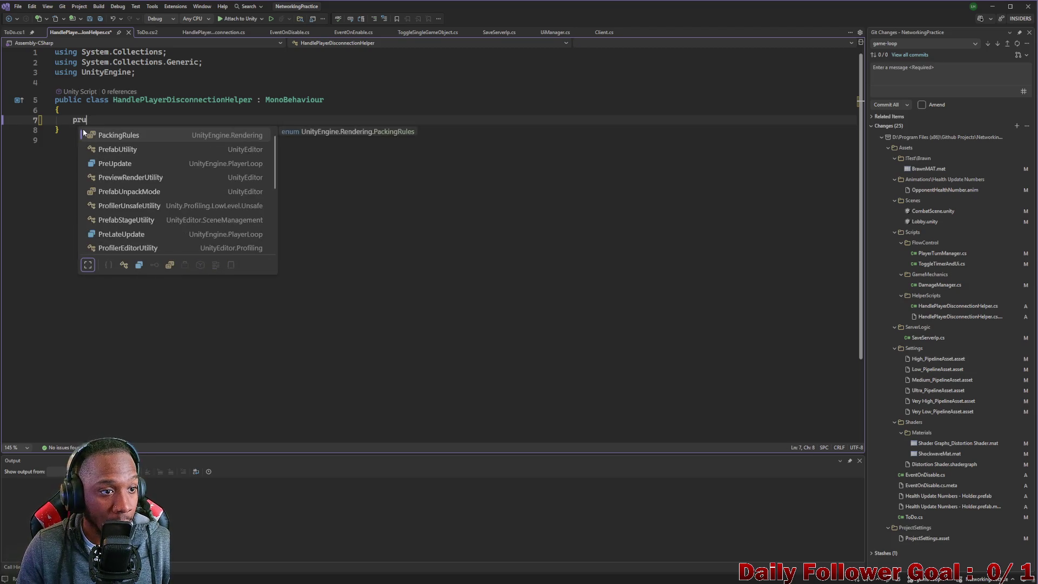
pyautogui.press('BackSpace')
pyautogui.press('BackSpace')
pyautogui.write('ublic')
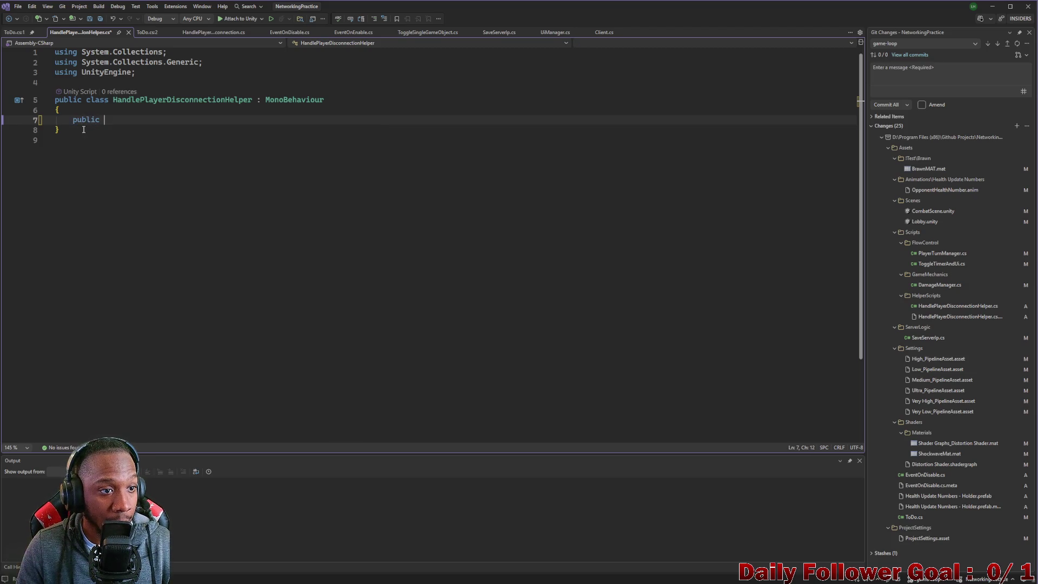
pyautogui.write(' void ')
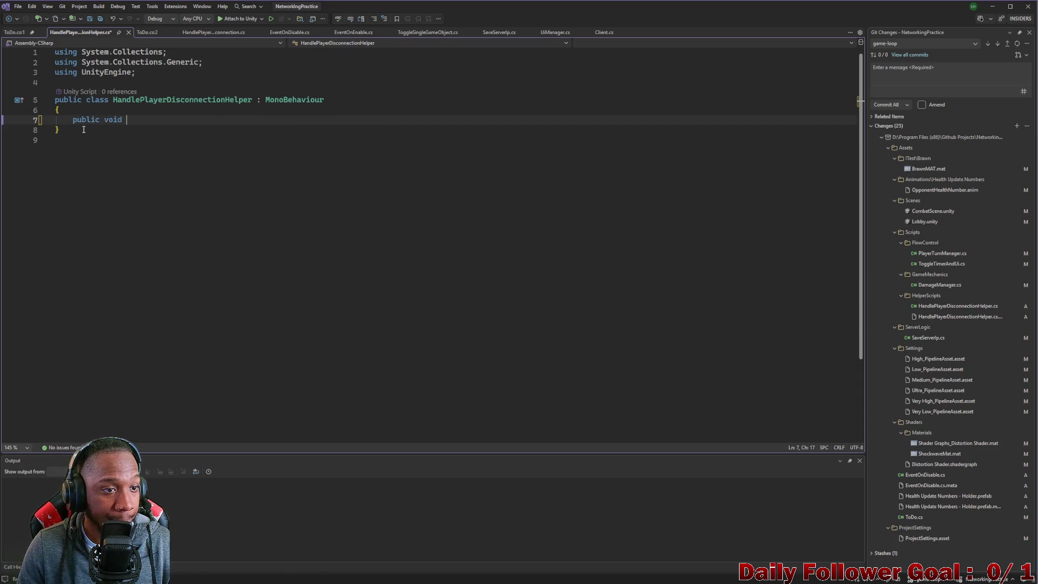
pyautogui.write('D')
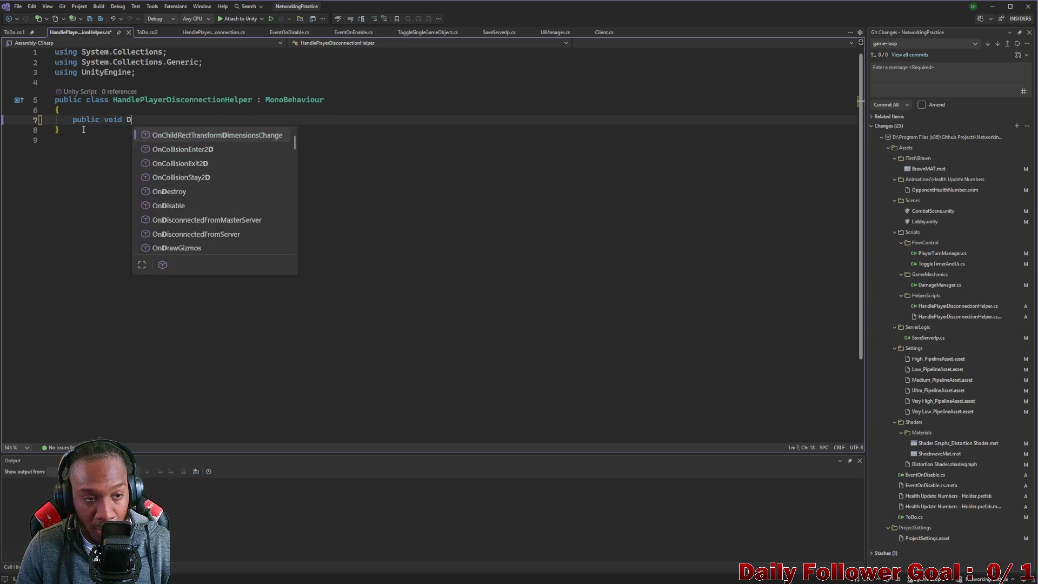
pyautogui.write('isco')
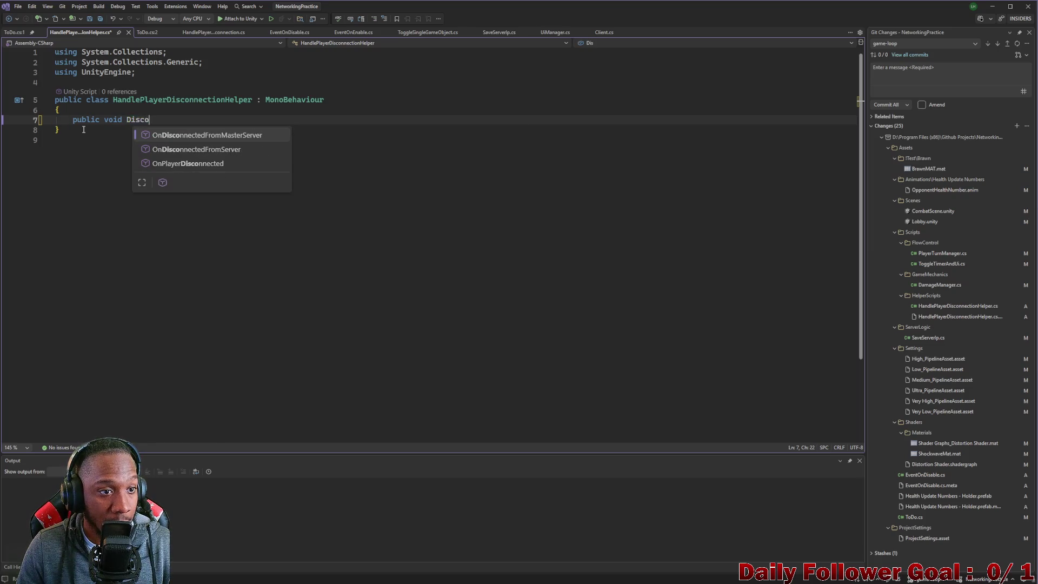
pyautogui.write('nnect() {')
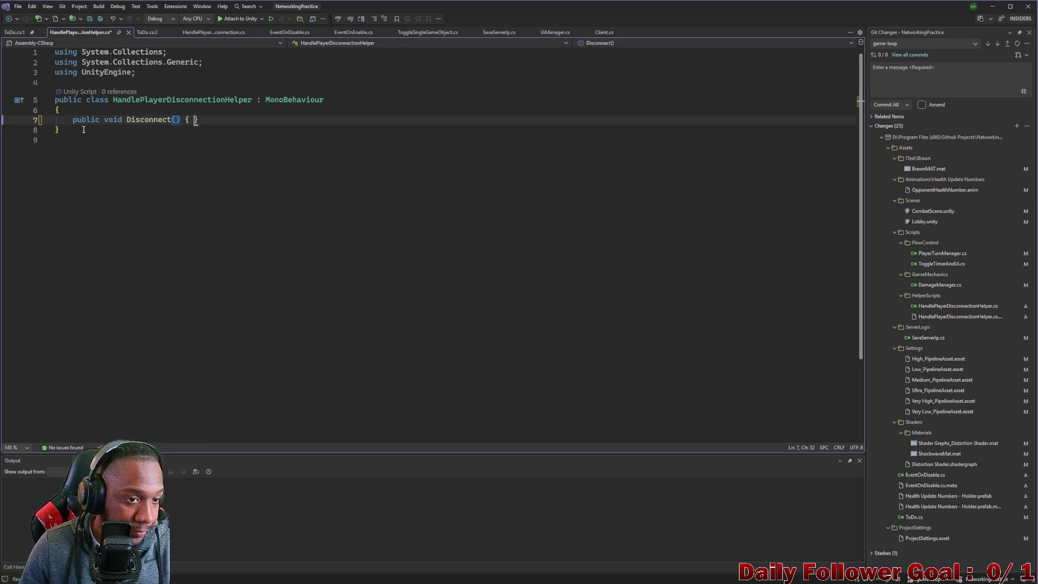
pyautogui.press('Return')
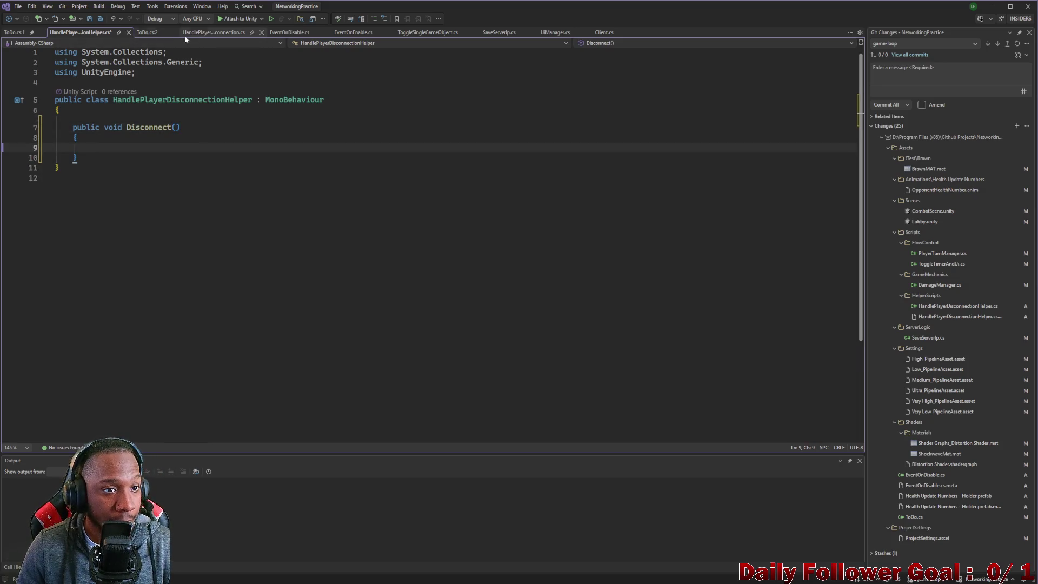
# Make Disconnect call HandlePlayerDisconnection.ReturnToLobby(), save, and add a blank line above the class.
pyautogui.click(218, 33)
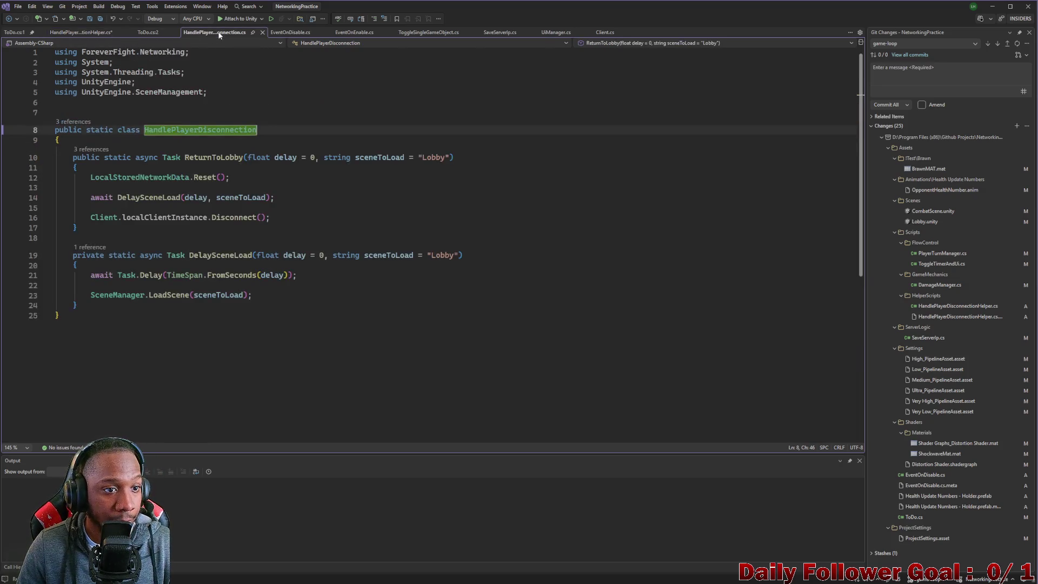
pyautogui.doubleClick(196, 130)
pyautogui.hotkey('ctrl', 'c')
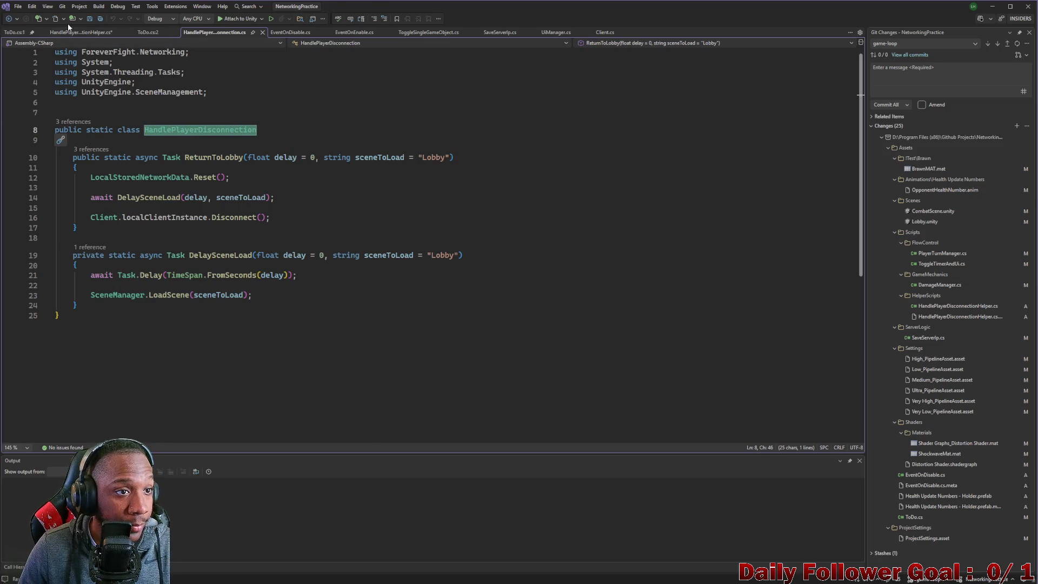
pyautogui.click(75, 33)
pyautogui.hotkey('ctrl', 'v')
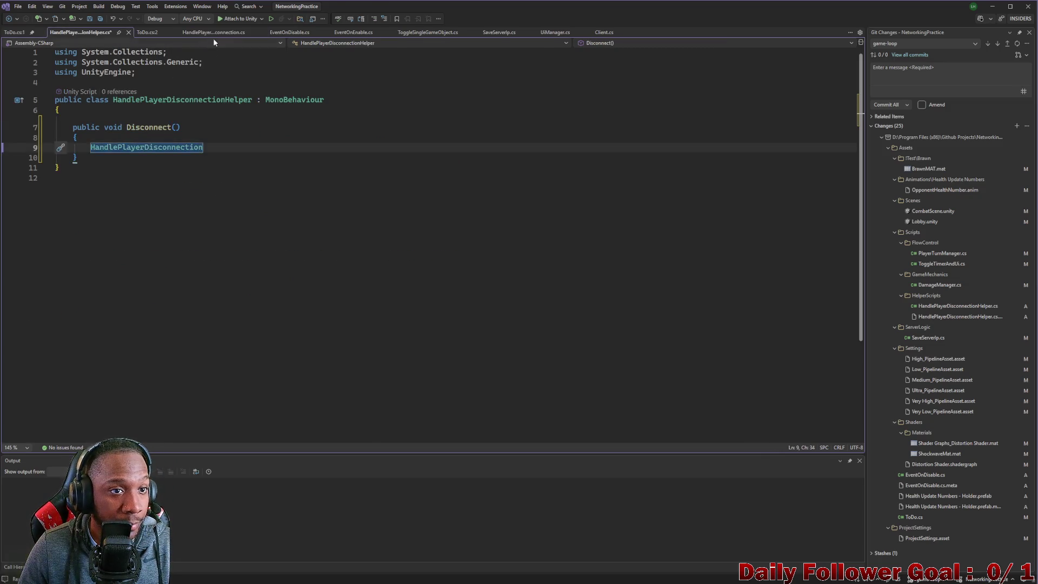
pyautogui.click(213, 34)
pyautogui.doubleClick(208, 158)
pyautogui.hotkey('ctrl', 'c')
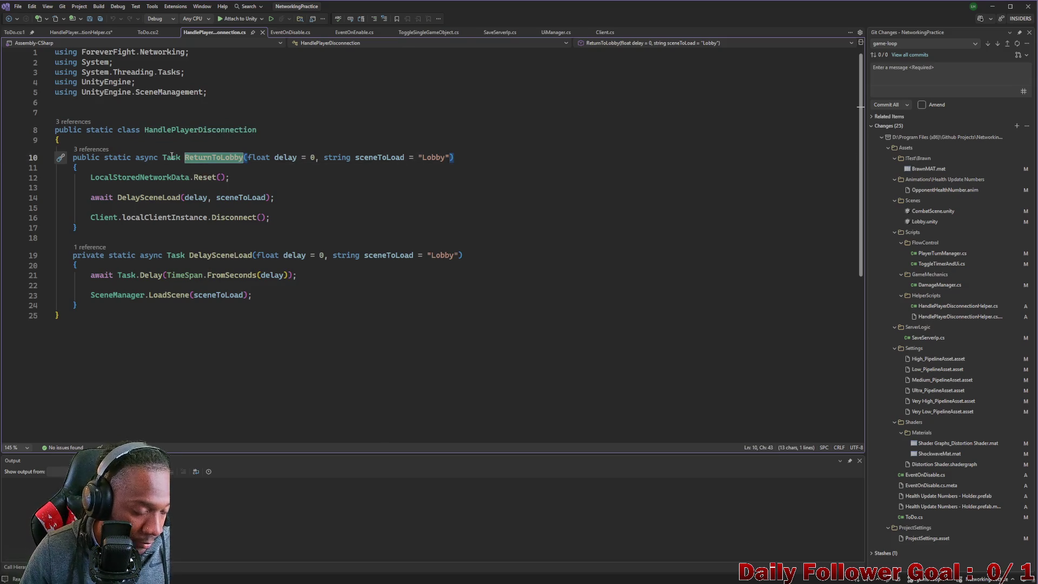
pyautogui.click(81, 33)
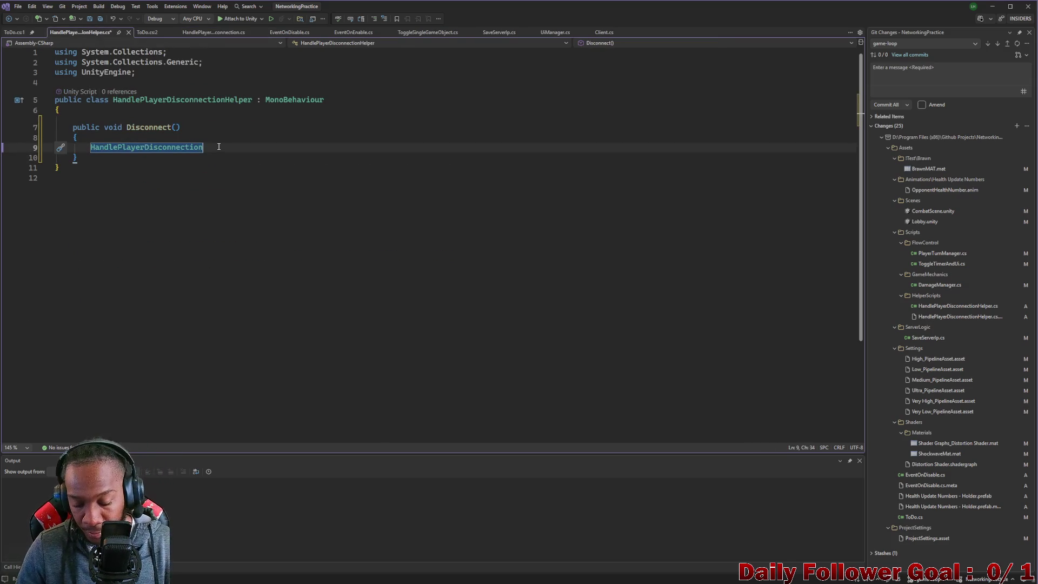
pyautogui.write('.')
pyautogui.hotkey('ctrl', 'v')
pyautogui.write('();')
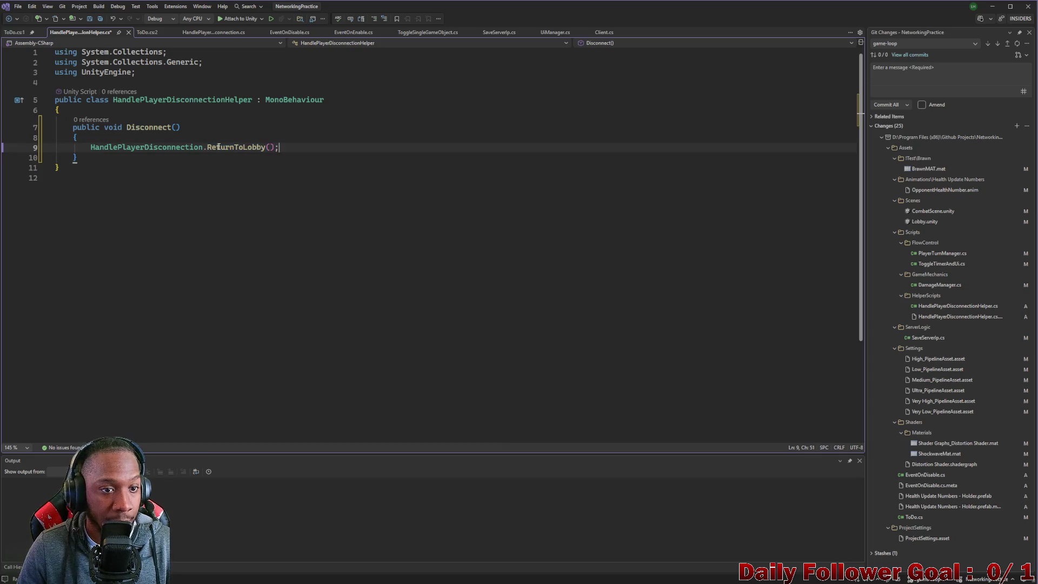
pyautogui.hotkey('ctrl', 's')
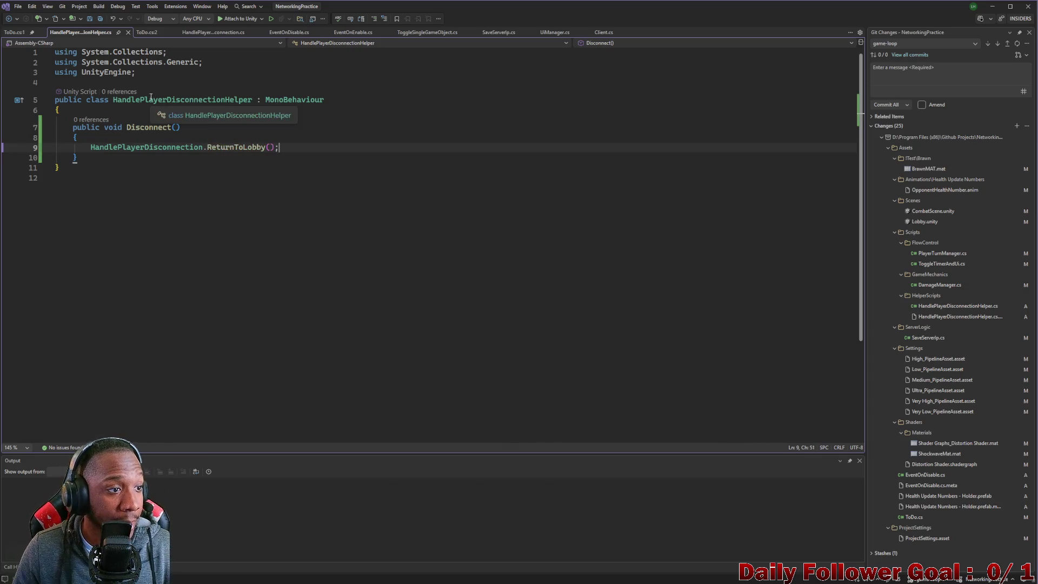
pyautogui.click(137, 83)
pyautogui.press('Return')
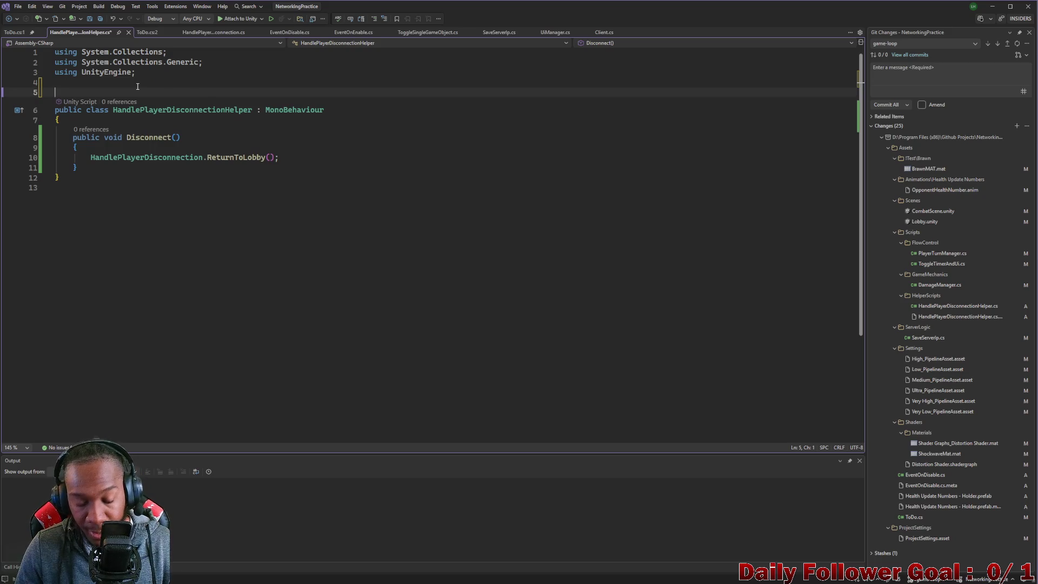
# Declare a namespace ForeverFight.HelperScripts with opening and closing braces above the class.
pyautogui.write('namespace.')
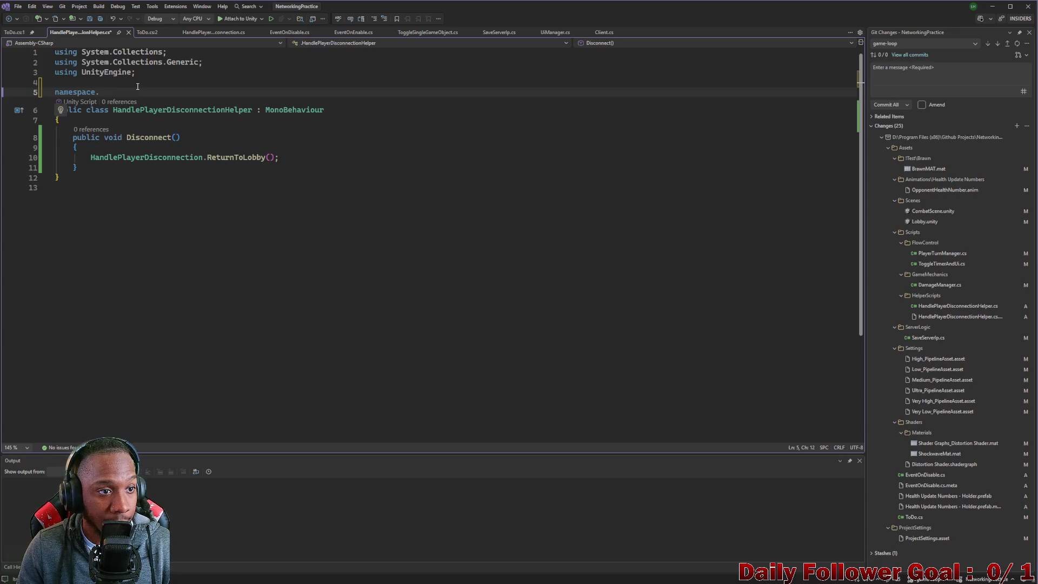
pyautogui.press('BackSpace')
pyautogui.press('BackSpace')
pyautogui.write('or')
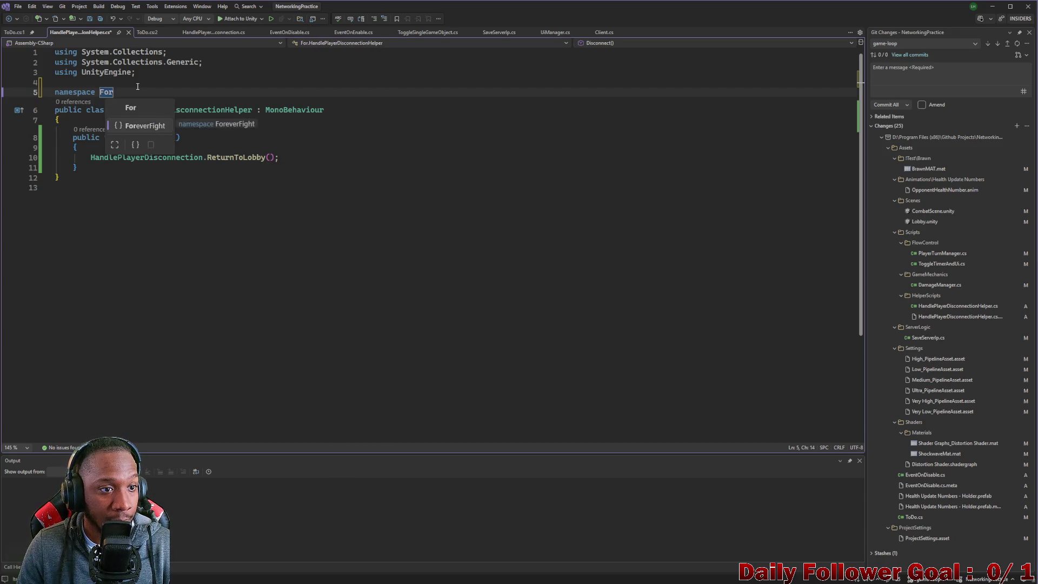
pyautogui.write('.j-')
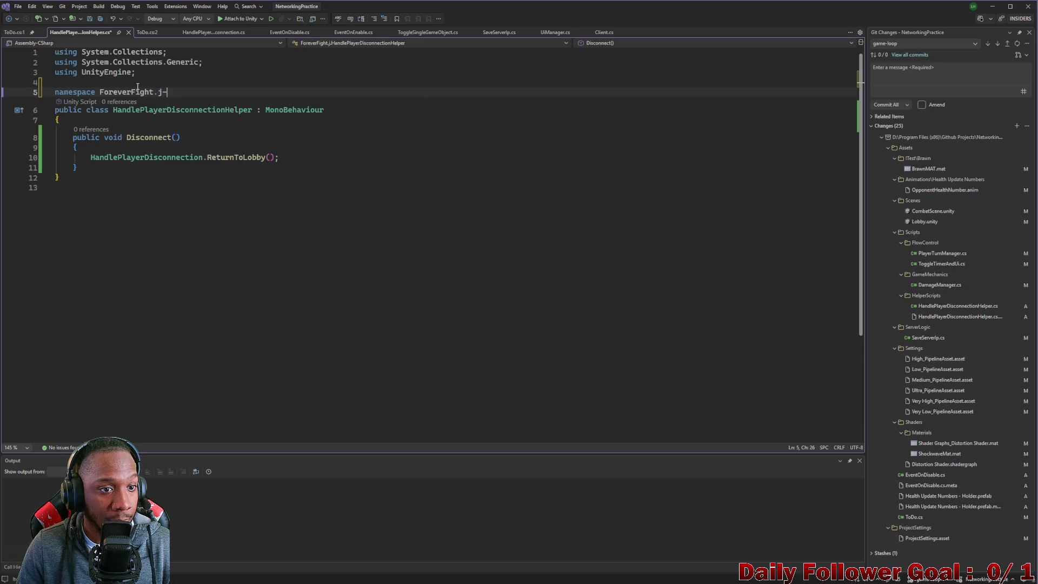
pyautogui.press('BackSpace')
pyautogui.write('.')
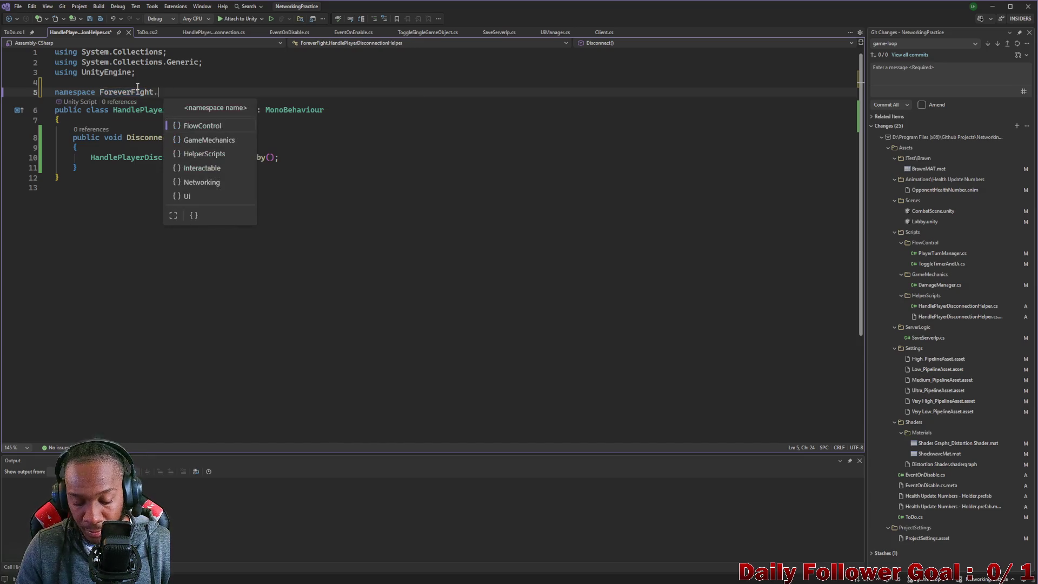
pyautogui.press('Down')
pyautogui.press('Down')
pyautogui.press('Return')
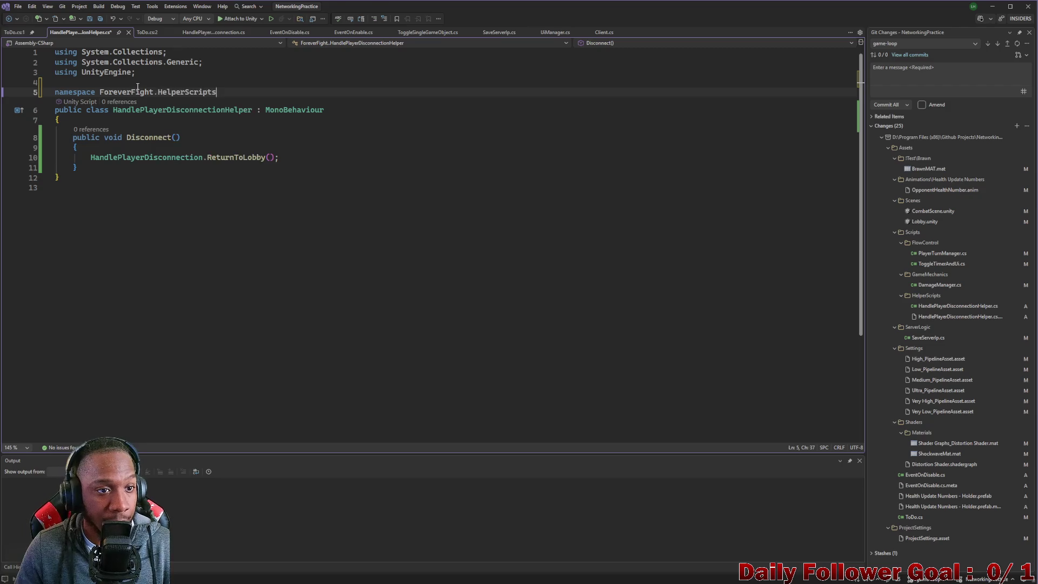
pyautogui.write('{')
pyautogui.press('Return')
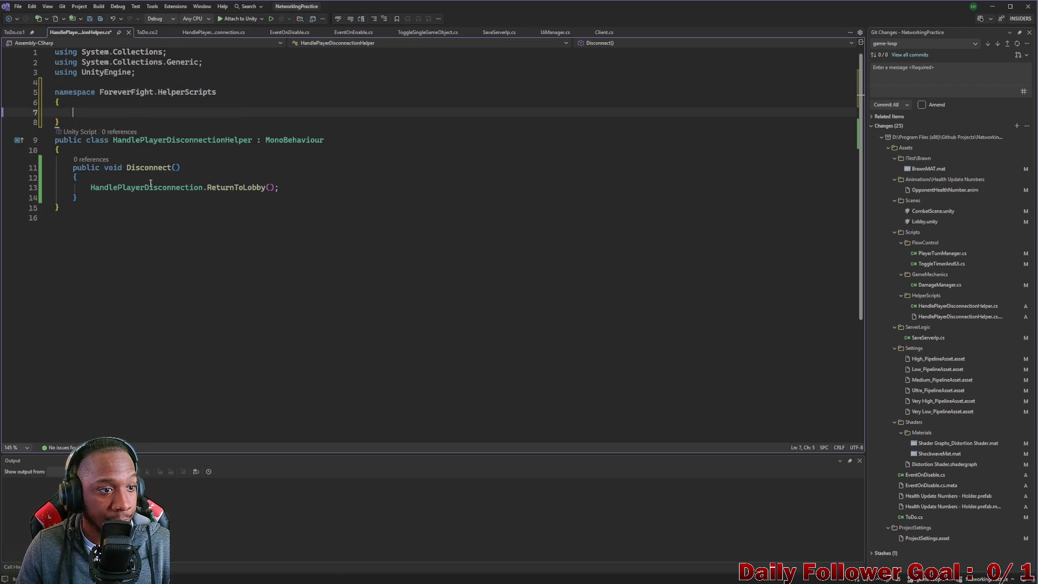
# Move the HandlePlayerDisconnectionHelper class inside the namespace braces, then return to Unity.
pyautogui.moveTo(68, 205); pyautogui.dragTo(10, 140)
pyautogui.hotkey('ctrl', 'x')
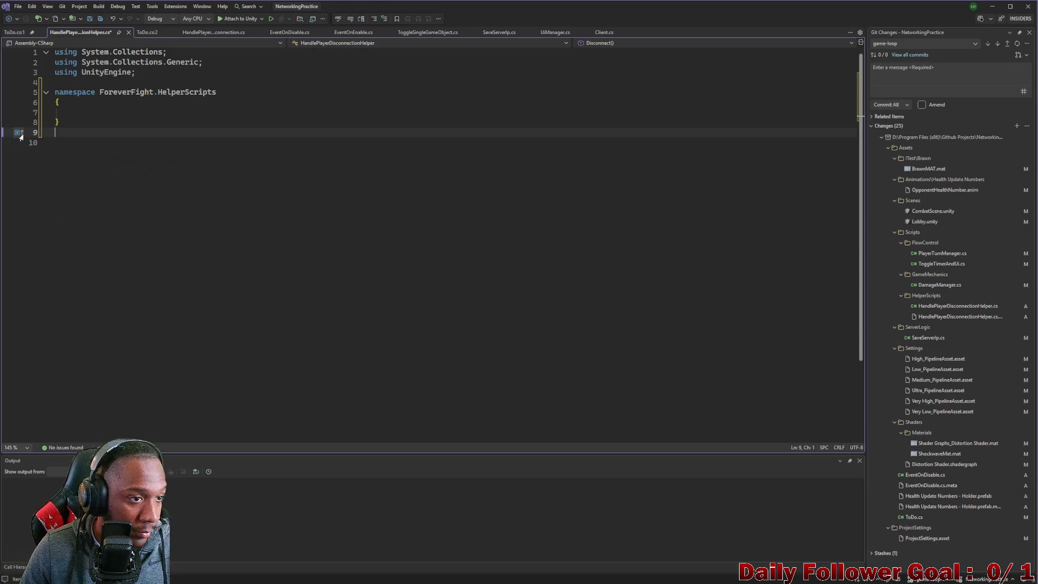
pyautogui.click(78, 113)
pyautogui.hotkey('ctrl', 'v')
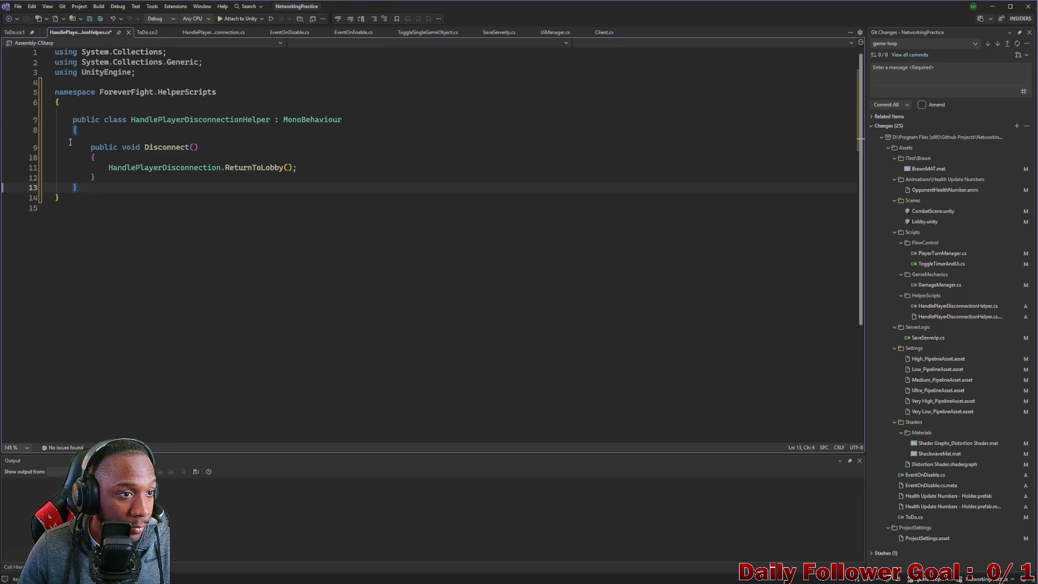
pyautogui.click(141, 196)
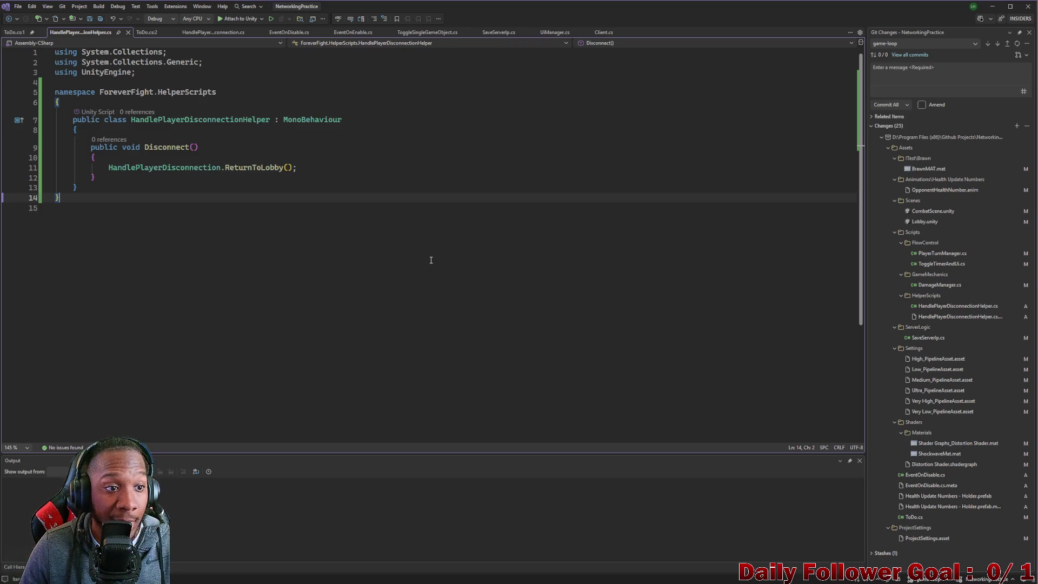
pyautogui.click(995, 9)
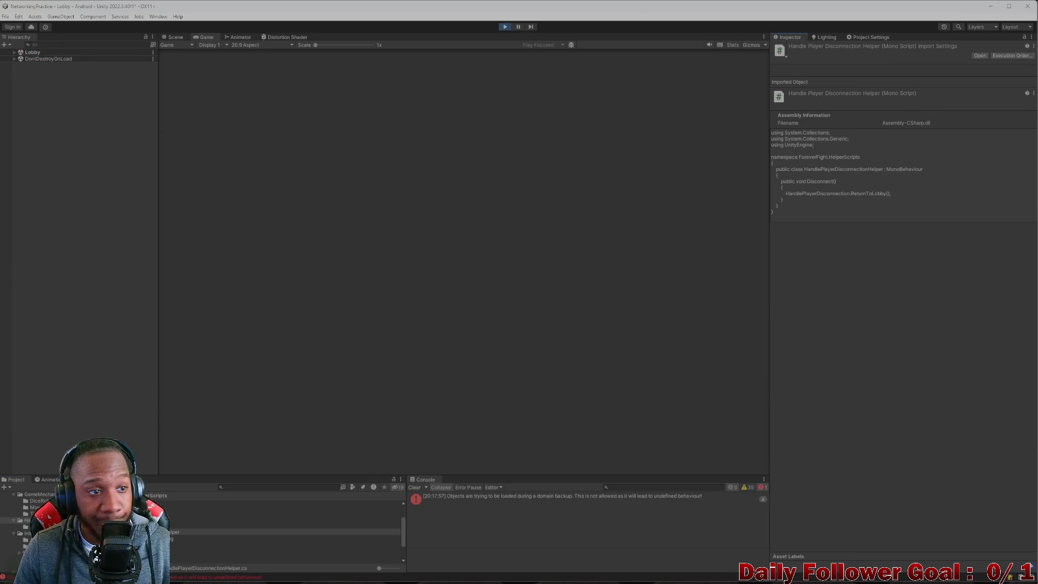
# Select the Stop Connecting - Back Button under Lobby > Managers > Lobby Panel and fold its missing script.
pyautogui.click(14, 52)
pyautogui.click(42, 71)
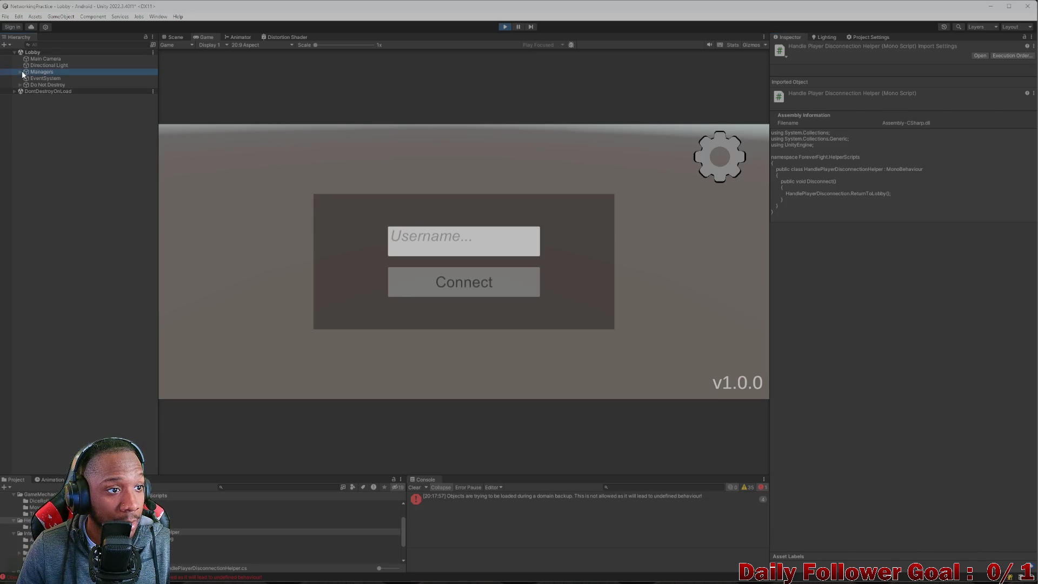
pyautogui.click(177, 37)
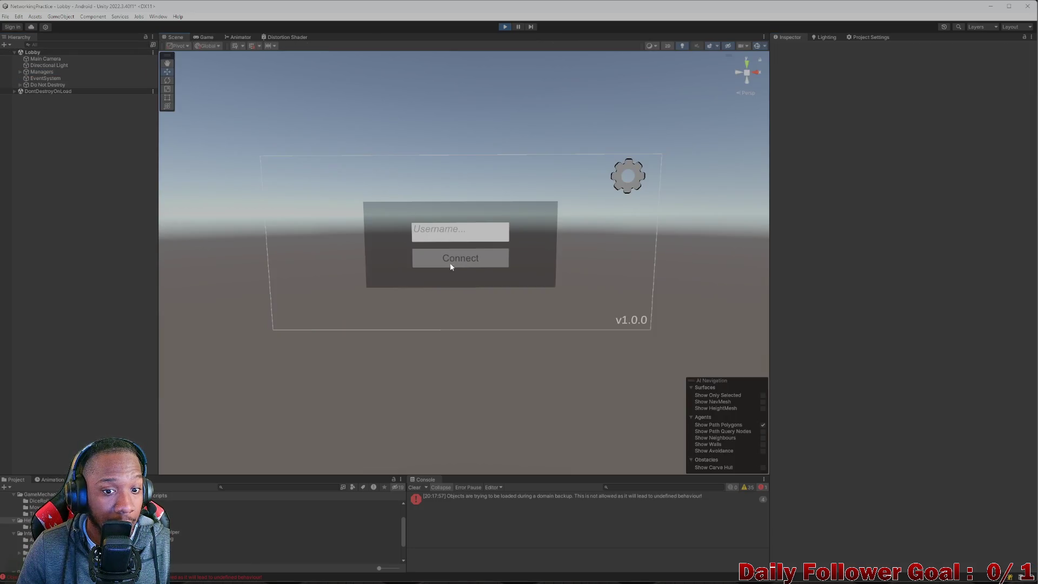
pyautogui.click(385, 235)
pyautogui.click(23, 85)
pyautogui.click(31, 85)
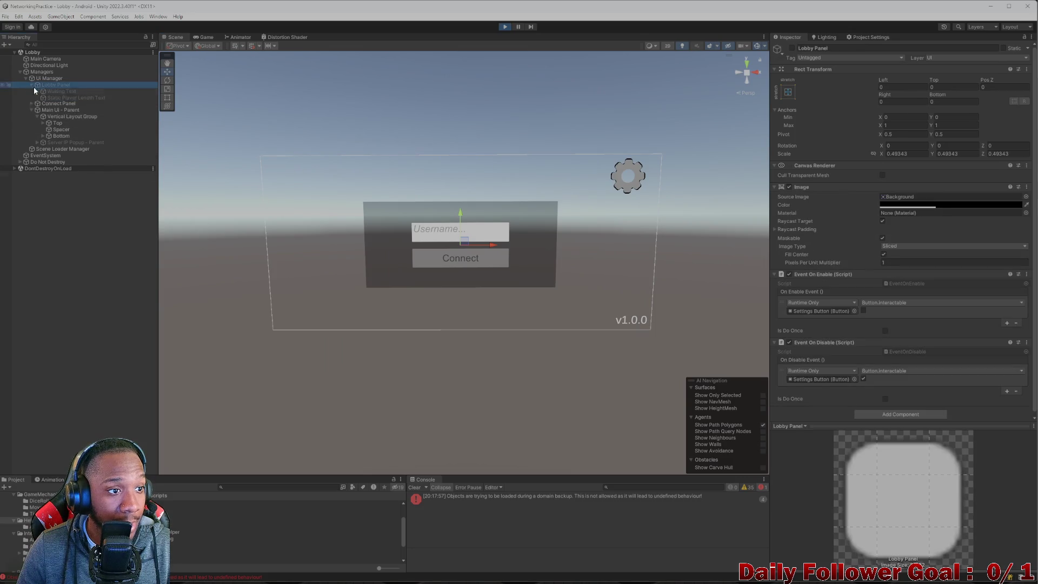
pyautogui.click(81, 116)
pyautogui.scroll(-2, 874, 367)
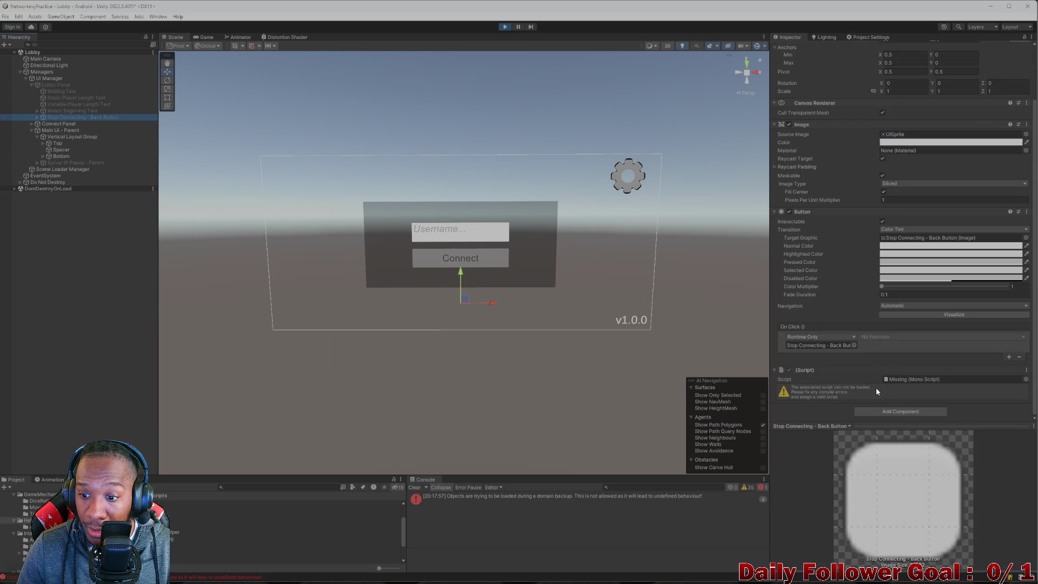
pyautogui.click(1030, 371)
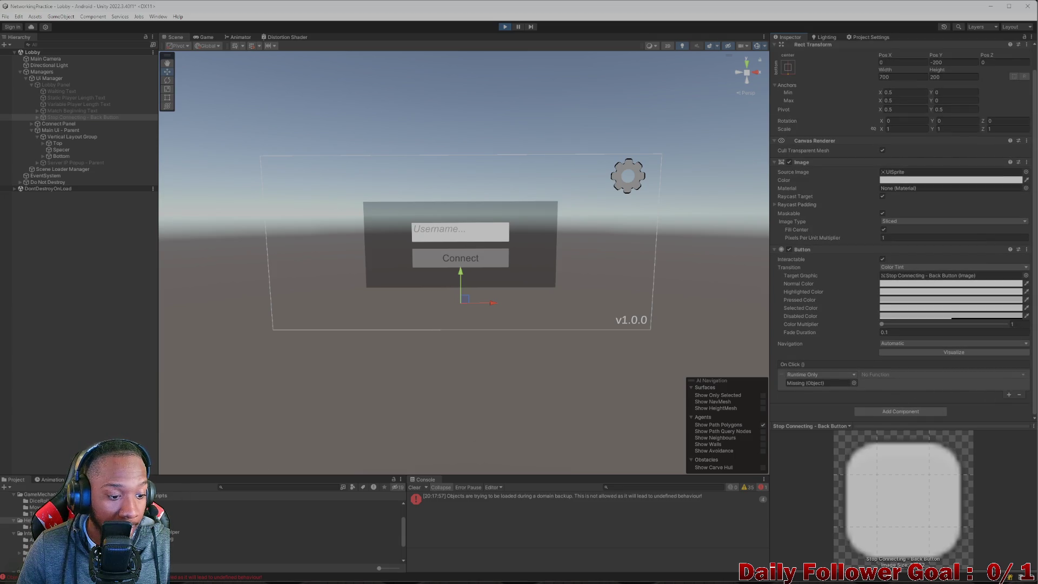
# Add HandlePlayerDisconnectionHelper to the back button and set its On Click to the button's Disconnect().
pyautogui.moveTo(173, 532)
pyautogui.mouseDown()
pyautogui.moveTo(487, 486)
pyautogui.moveTo(886, 413)
pyautogui.moveTo(892, 403)
pyautogui.mouseUp()
pyautogui.click(914, 396)
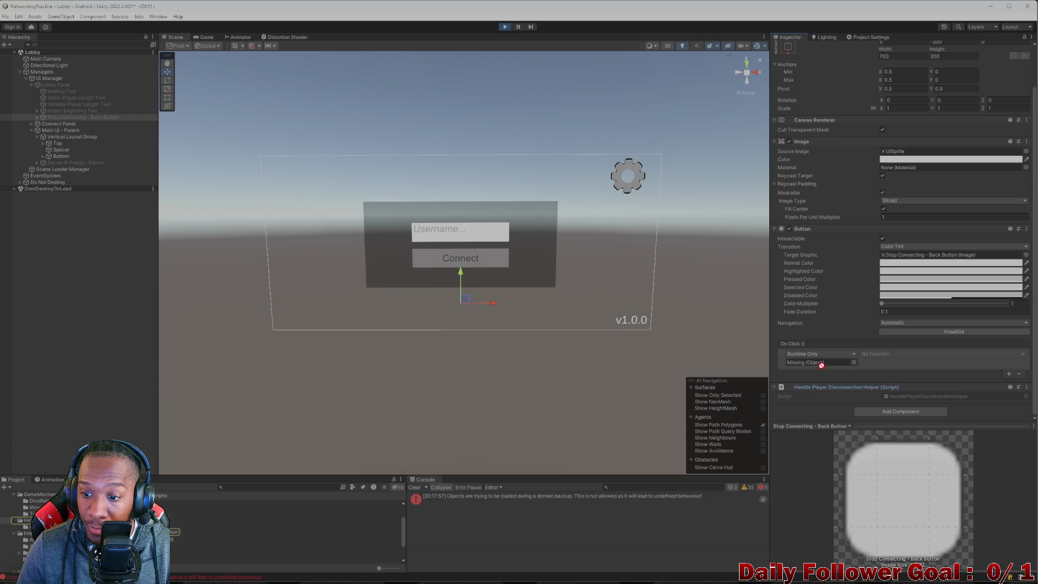
pyautogui.moveTo(821, 364); pyautogui.dragTo(817, 362)
pyautogui.click(881, 355)
pyautogui.moveTo(895, 412)
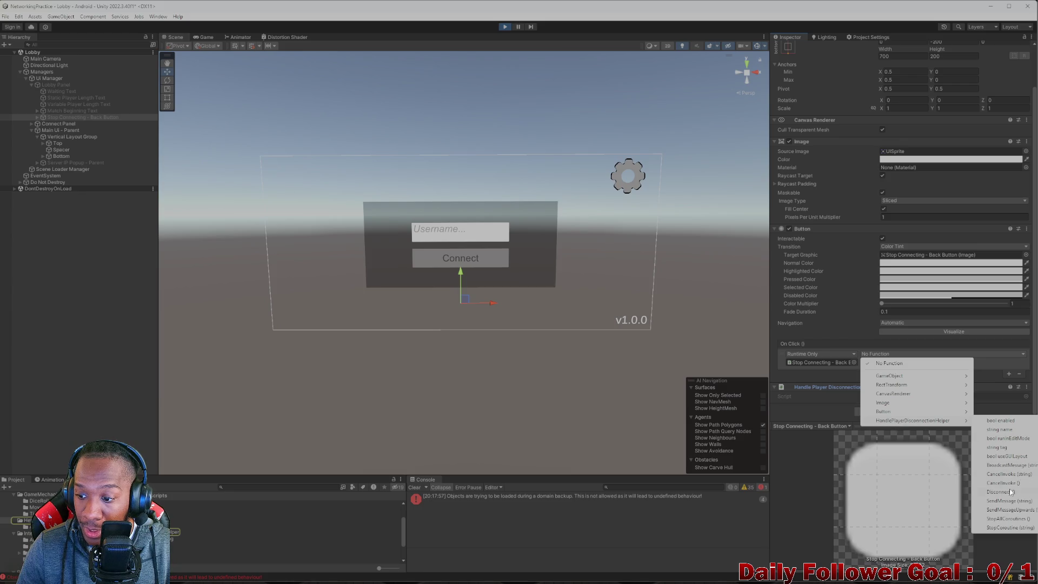
pyautogui.click(1010, 492)
pyautogui.click(504, 371)
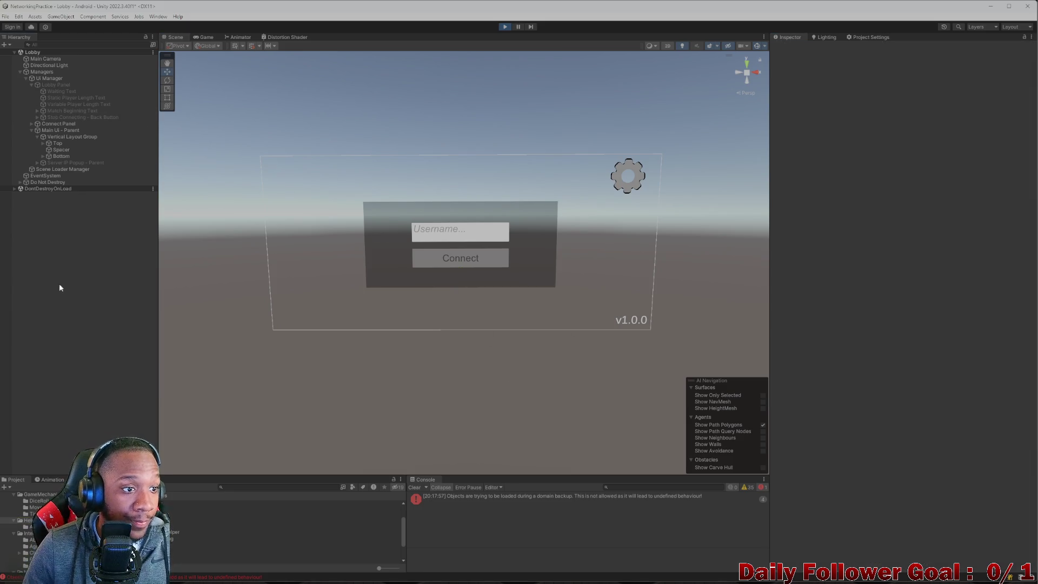
# Stop Play mode and remove the missing script component from the Stop Connecting - Back Button.
pyautogui.click(19, 71)
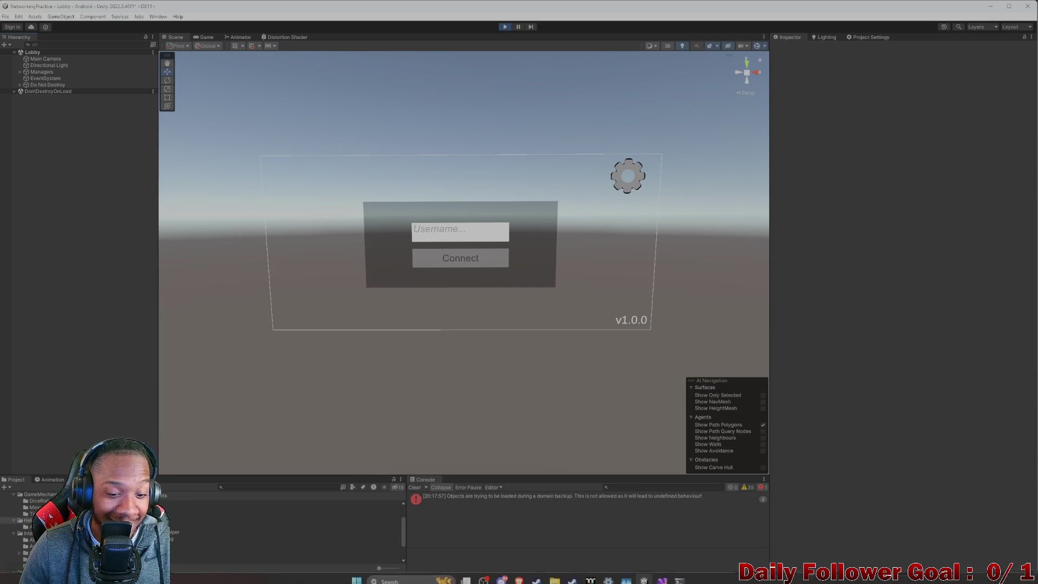
pyautogui.click(414, 488)
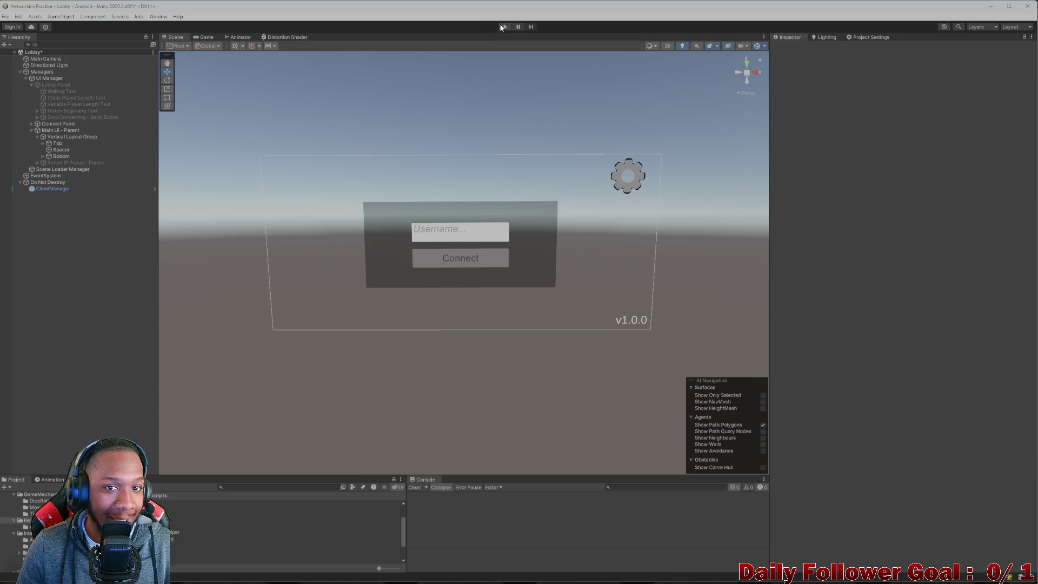
pyautogui.click(61, 118)
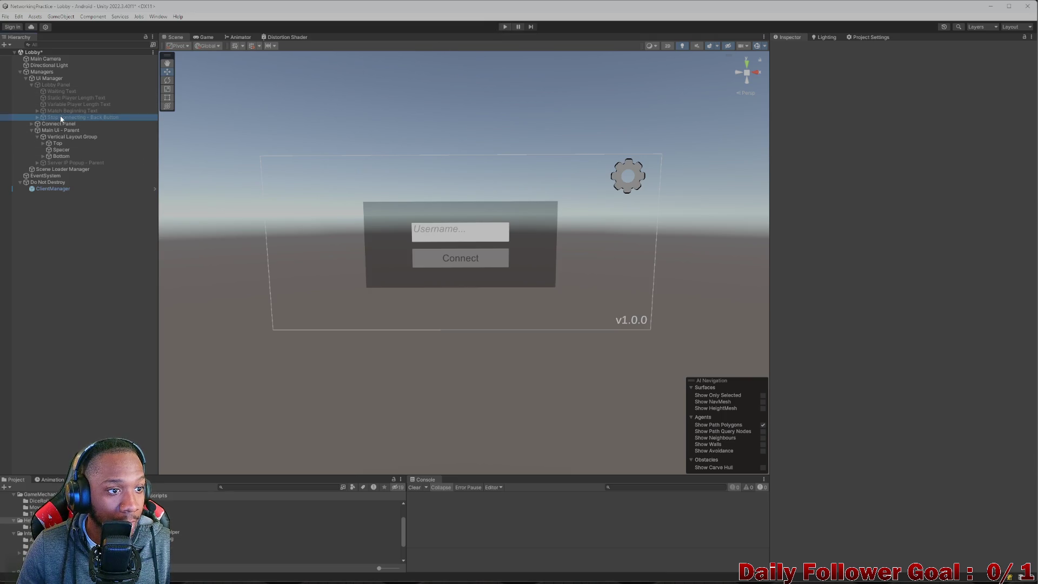
pyautogui.scroll(-2, 978, 377)
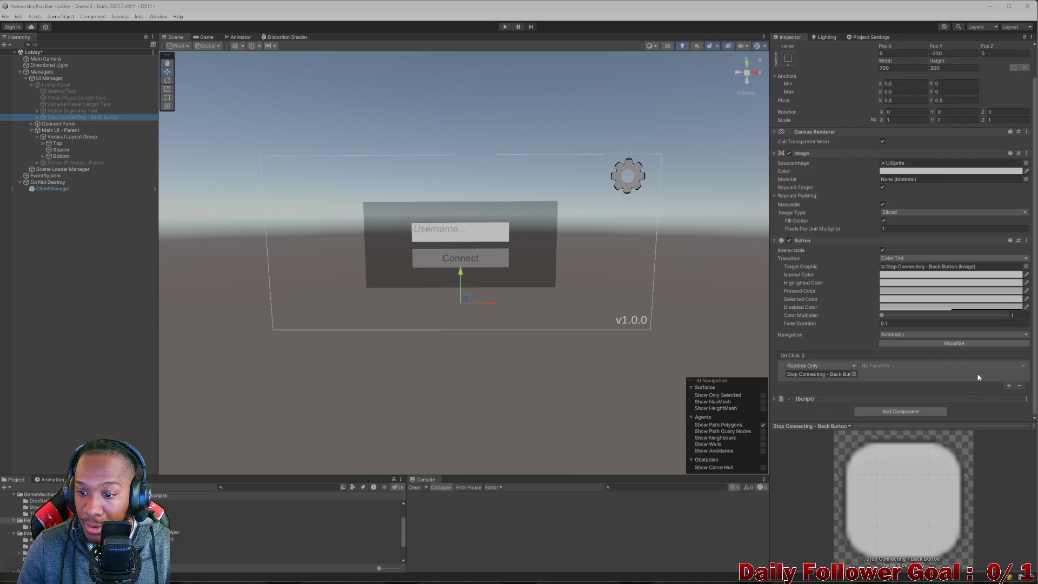
pyautogui.click(778, 400)
pyautogui.scroll(-2, 988, 400)
pyautogui.click(1025, 372)
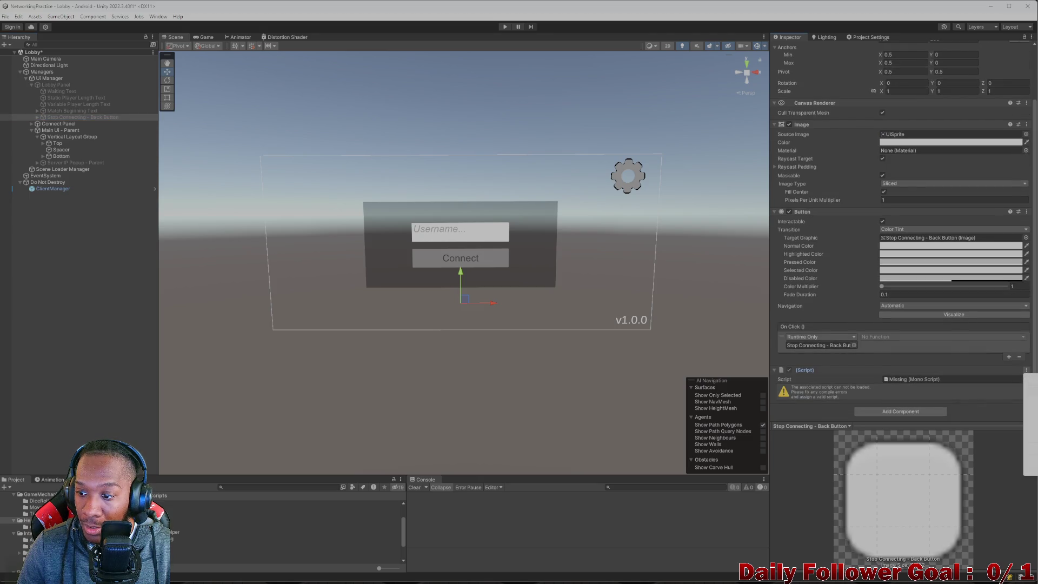
pyautogui.click(1015, 387)
# Attach HandlePlayerDisconnectionHelper, set On Click to its Disconnect(), and save the Lobby scene.
pyautogui.scroll(-2, 430, 369)
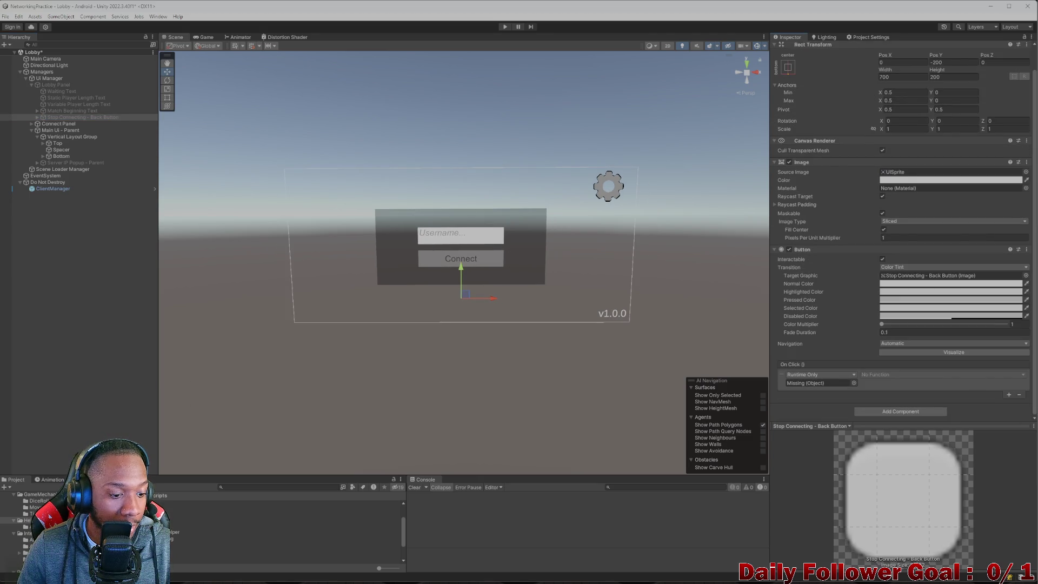
pyautogui.moveTo(244, 532)
pyautogui.mouseDown()
pyautogui.moveTo(313, 504)
pyautogui.moveTo(859, 416)
pyautogui.moveTo(844, 376)
pyautogui.moveTo(818, 383)
pyautogui.mouseUp()
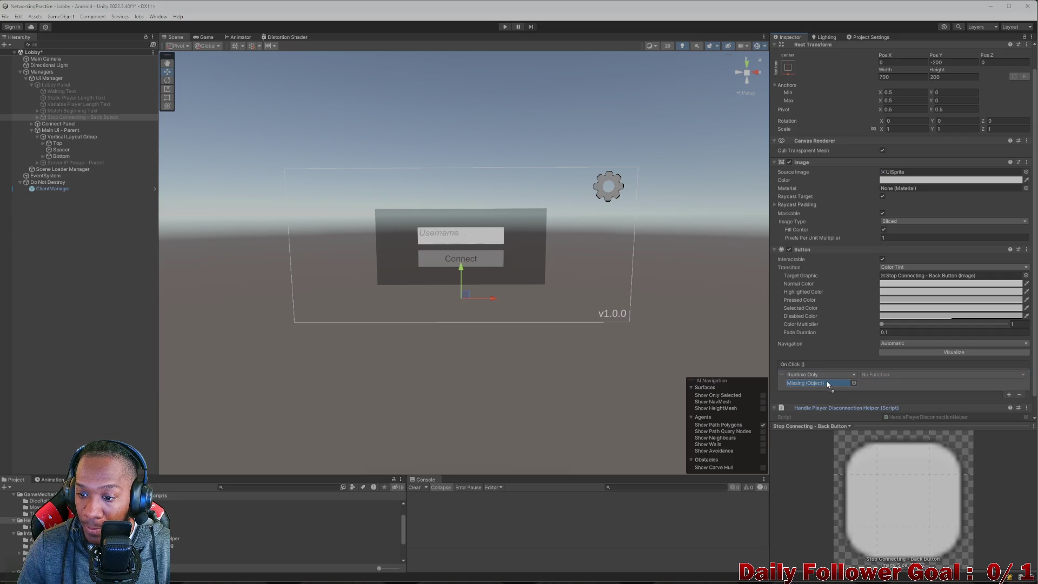
pyautogui.click(897, 374)
pyautogui.moveTo(913, 441)
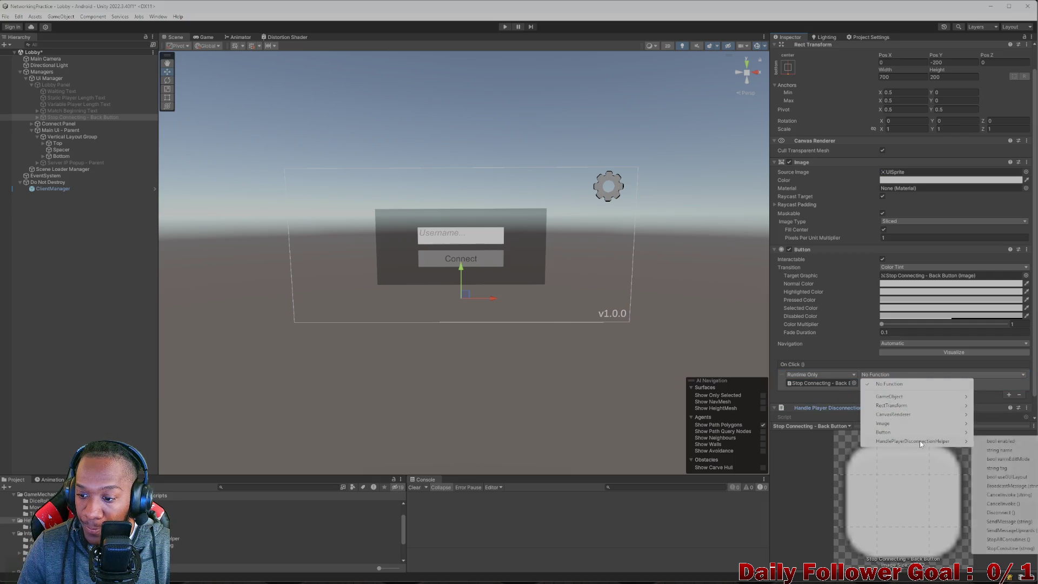
pyautogui.click(1000, 444)
pyautogui.click(47, 307)
pyautogui.hotkey('ctrl', 's')
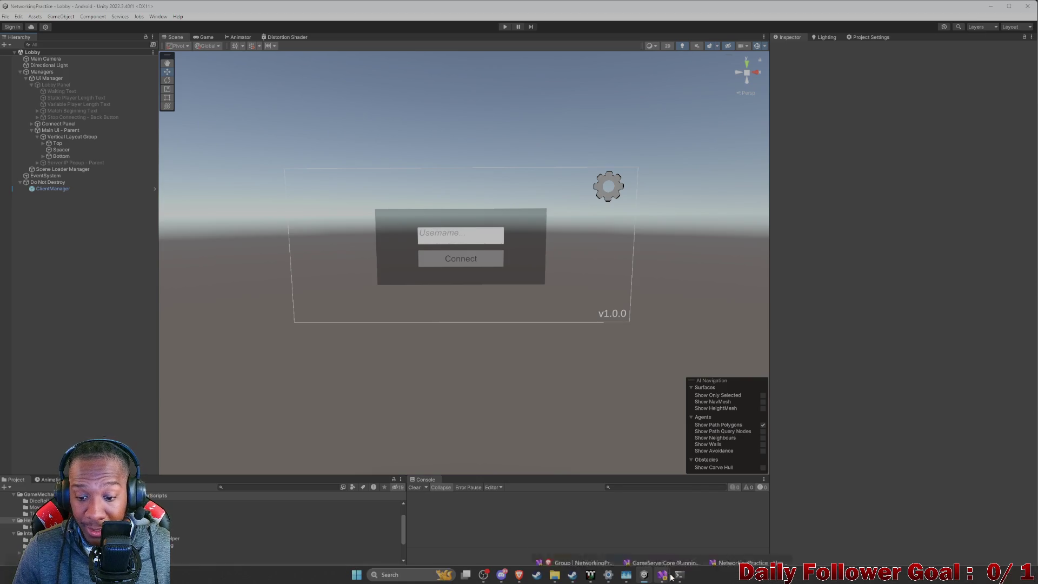
pyautogui.moveTo(670, 571)
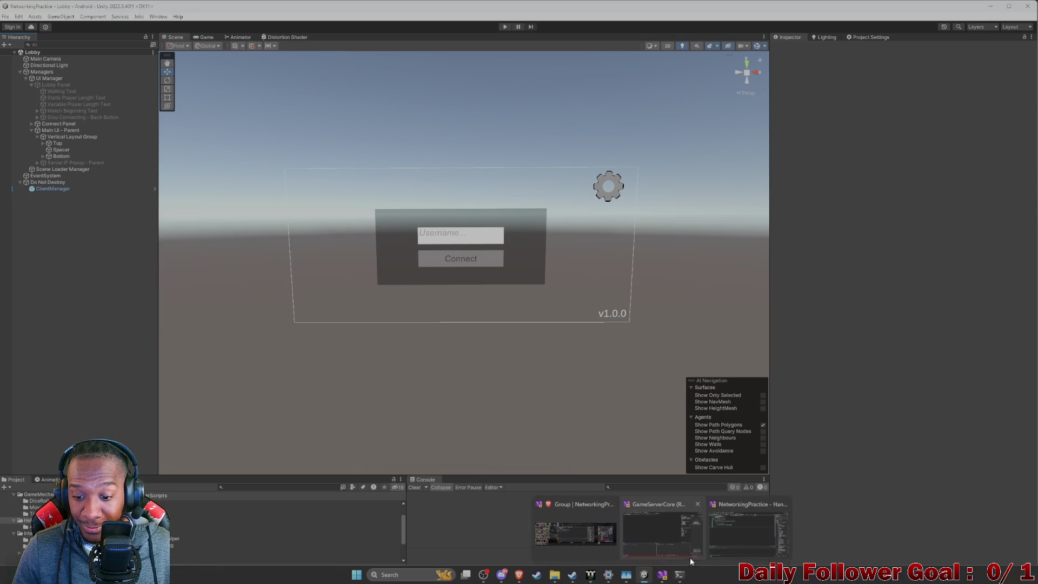
pyautogui.click(662, 530)
pyautogui.click(14, 32)
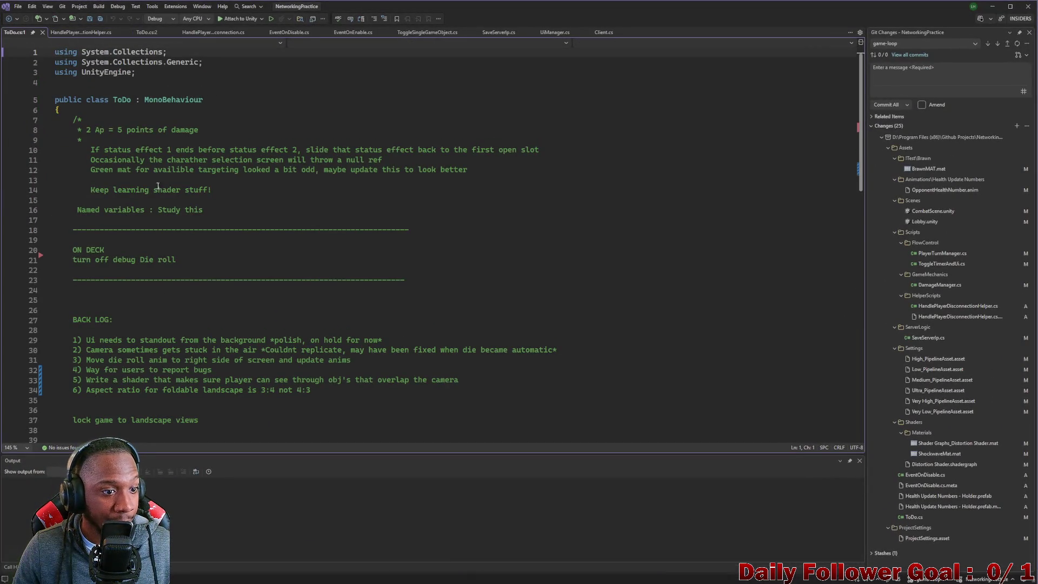
pyautogui.scroll(-1, 178, 273)
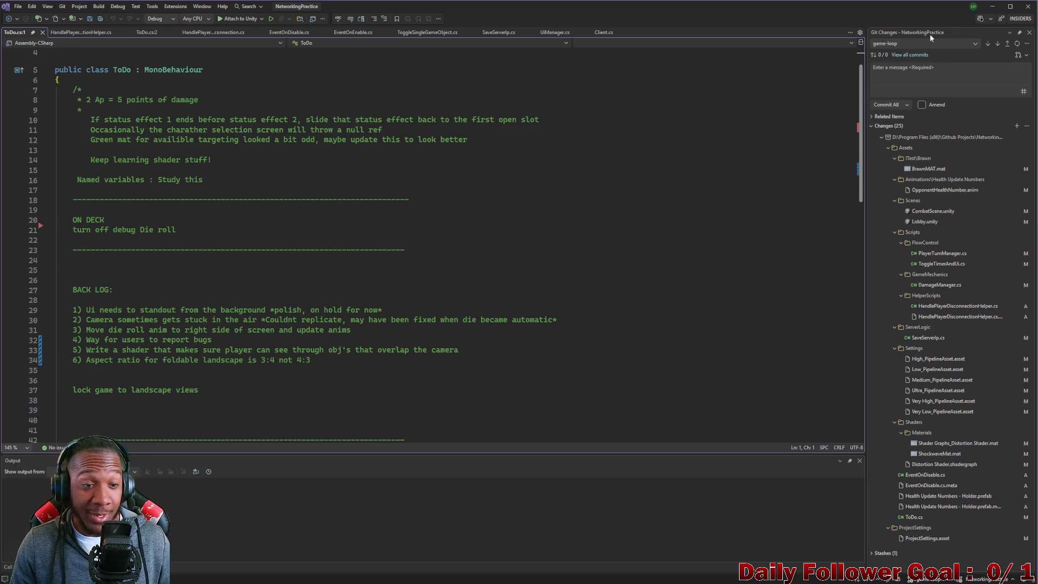
pyautogui.click(992, 6)
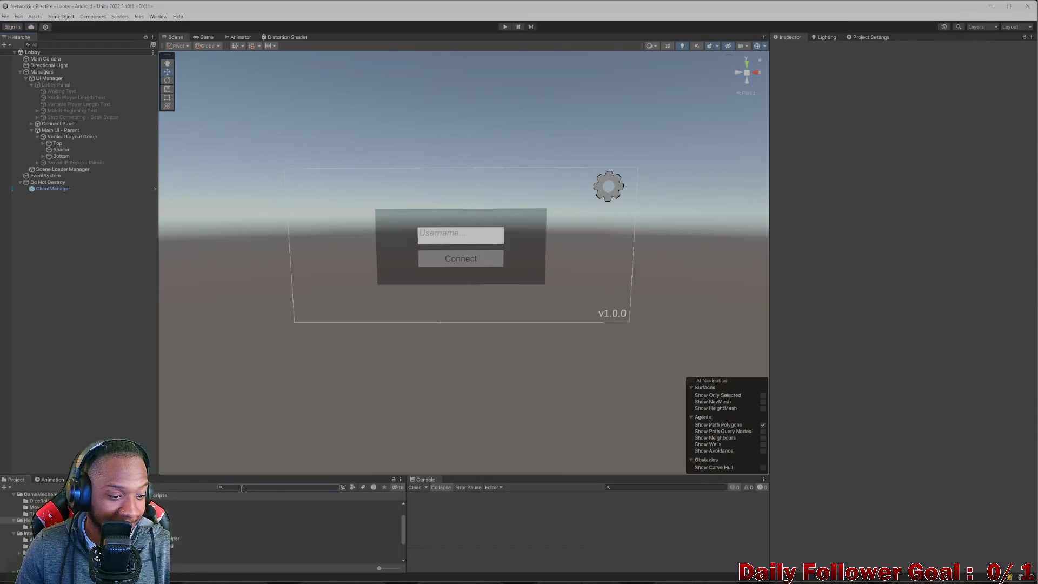
# Open CombatScene and find the Debug Tools object, expanding its children.
pyautogui.click(245, 487)
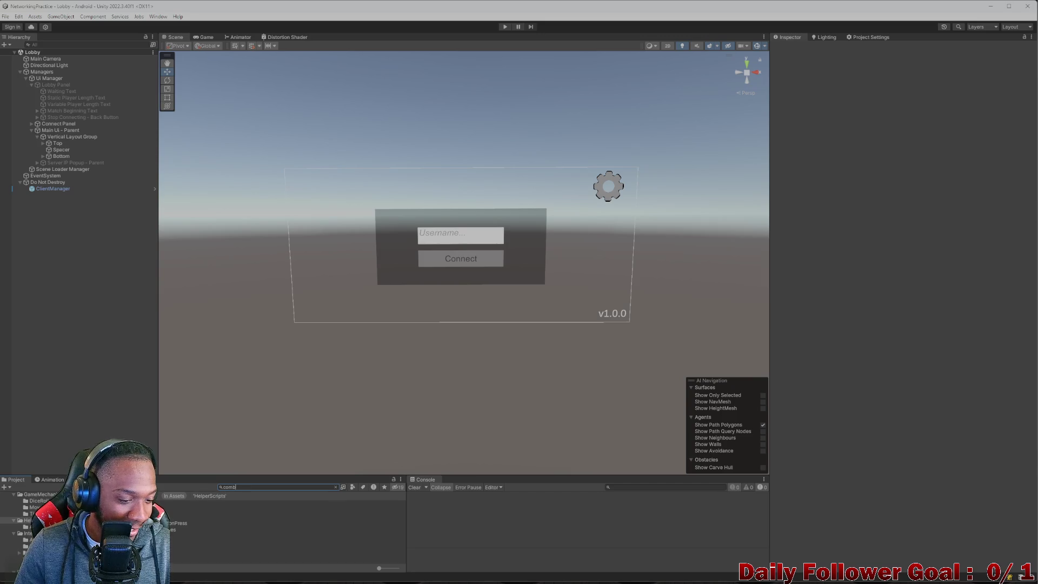
pyautogui.write('comb')
pyautogui.doubleClick(179, 509)
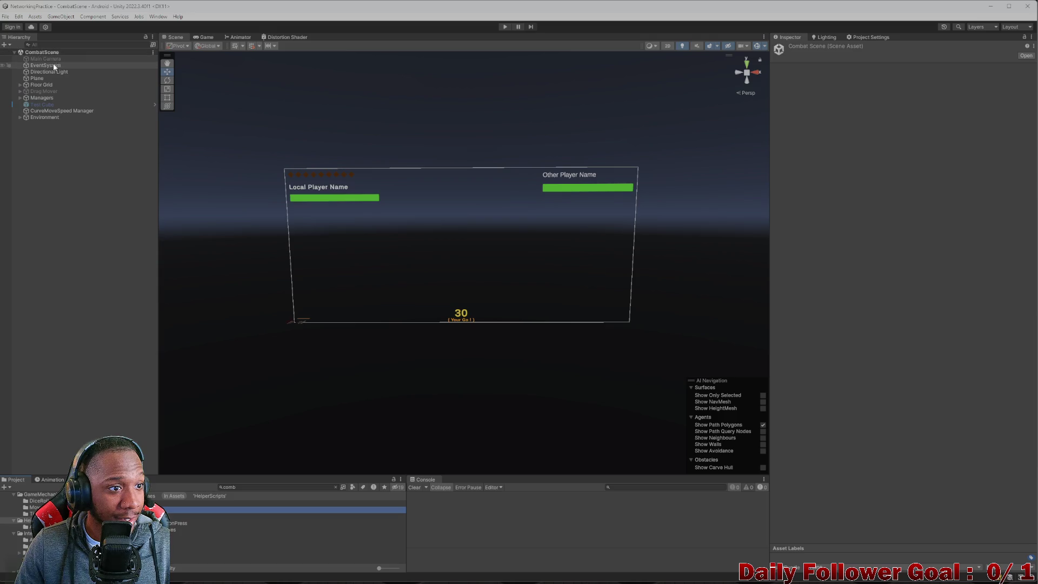
pyautogui.click(57, 45)
pyautogui.write('debu')
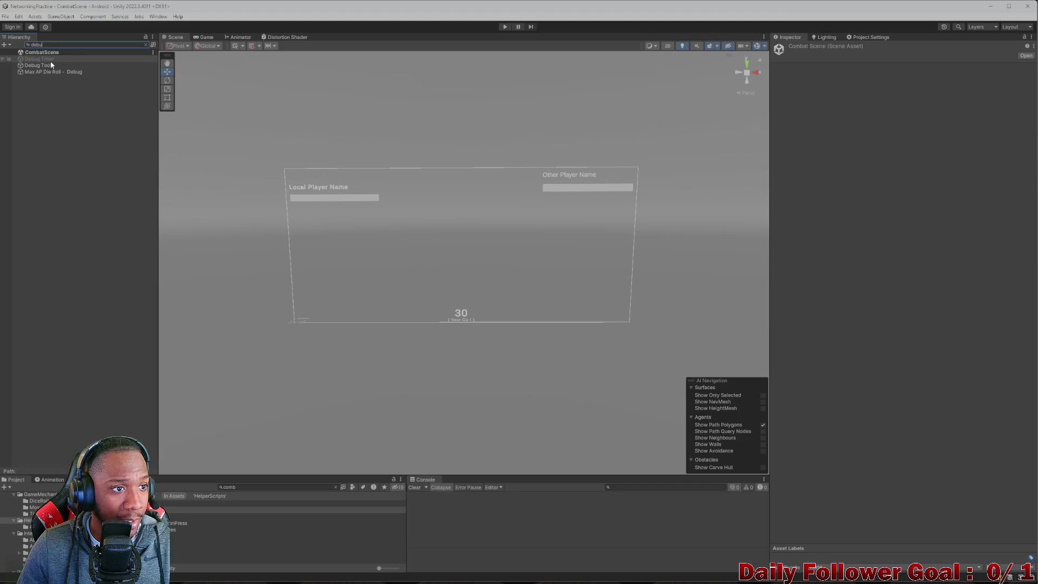
pyautogui.click(51, 66)
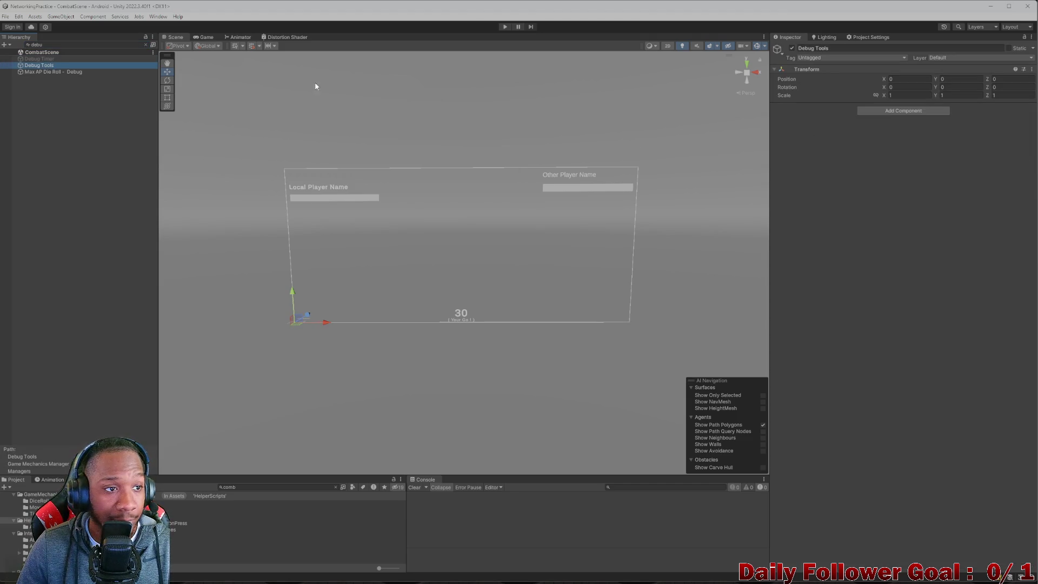
pyautogui.click(150, 44)
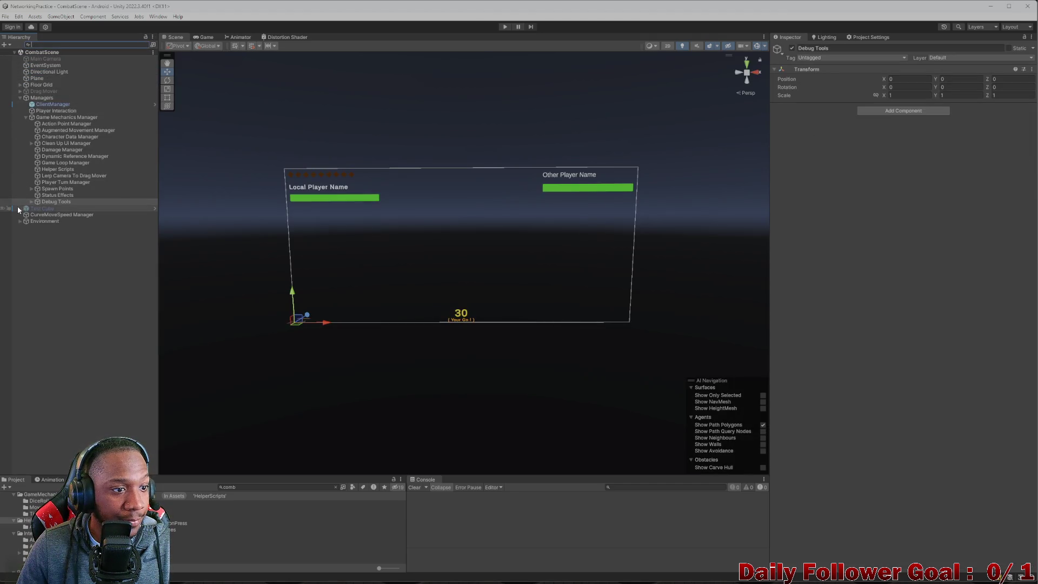
pyautogui.click(31, 202)
pyautogui.click(57, 208)
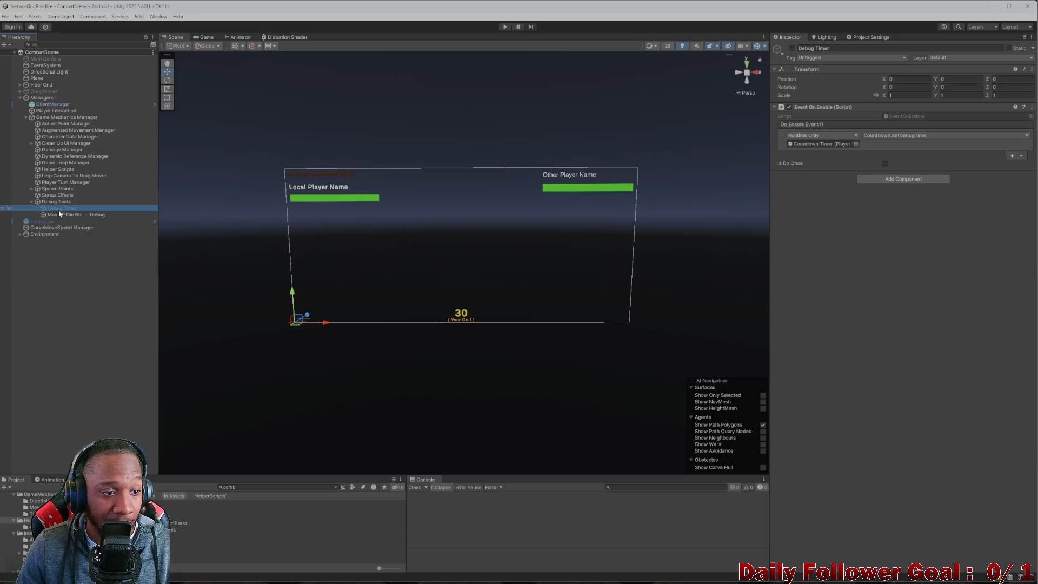
# Deactivate the Max AP Die Roll - Debug object and save CombatScene.
pyautogui.click(61, 215)
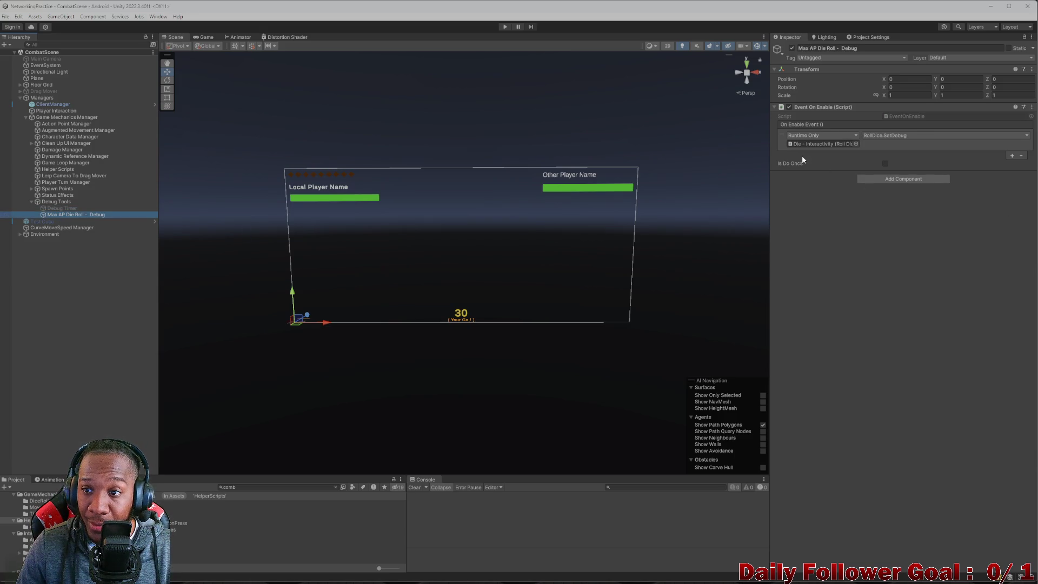
pyautogui.click(791, 48)
pyautogui.click(174, 276)
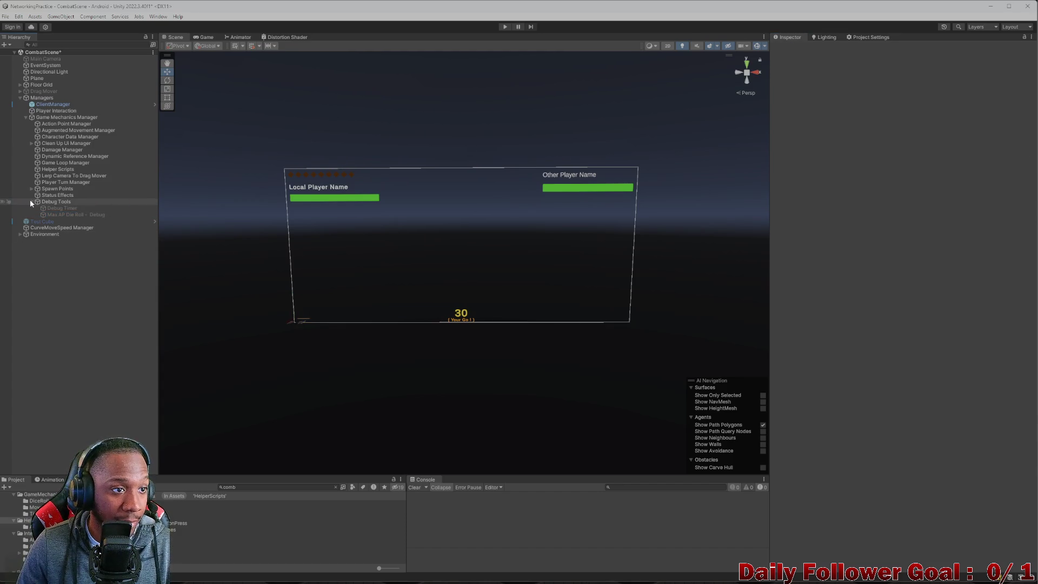
pyautogui.click(30, 201)
pyautogui.hotkey('ctrl', 's')
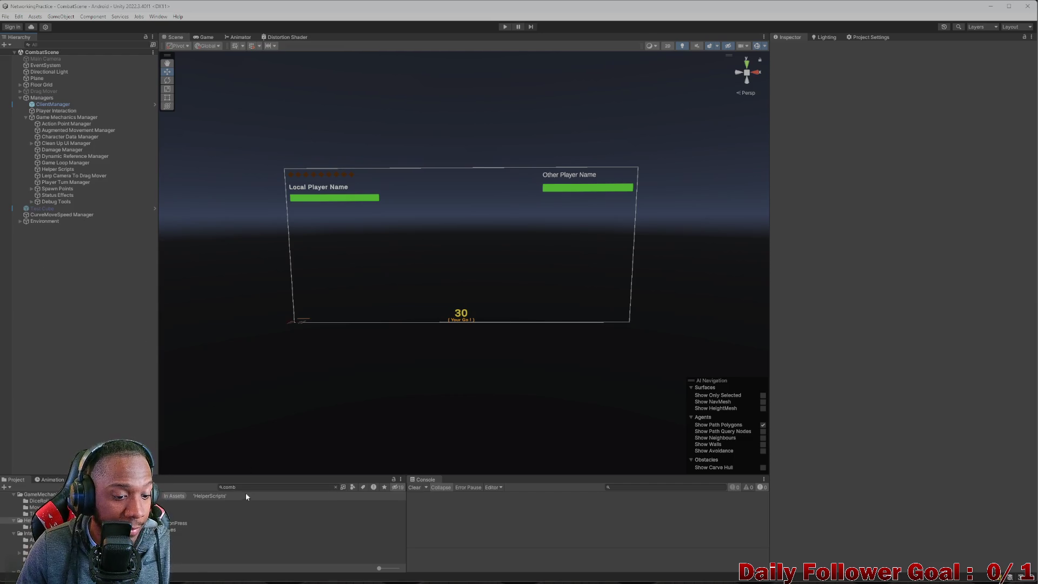
# Reopen the Lobby scene from the Project search.
pyautogui.click(250, 488)
pyautogui.write('lobb')
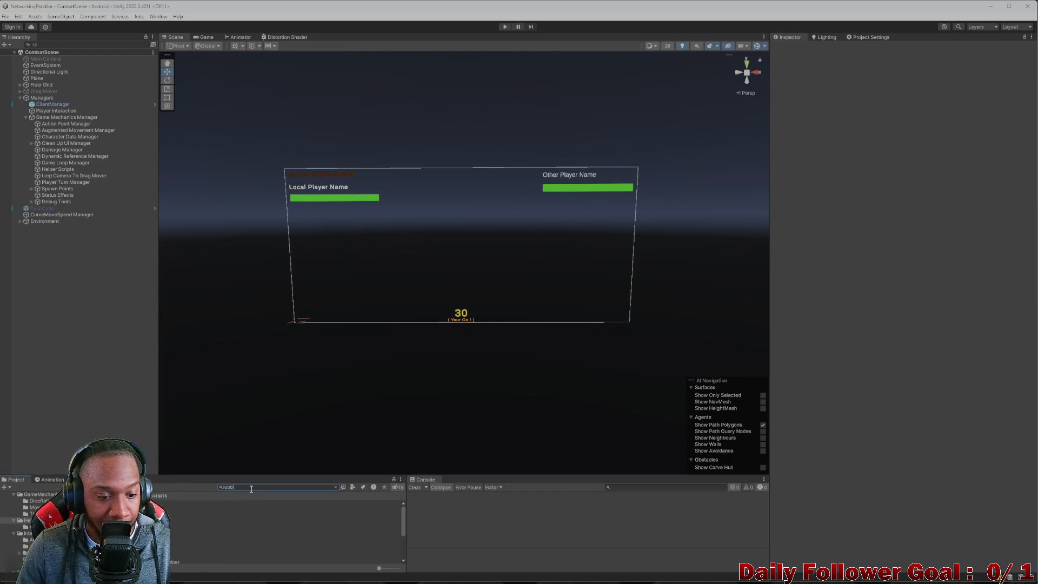
pyautogui.doubleClick(183, 509)
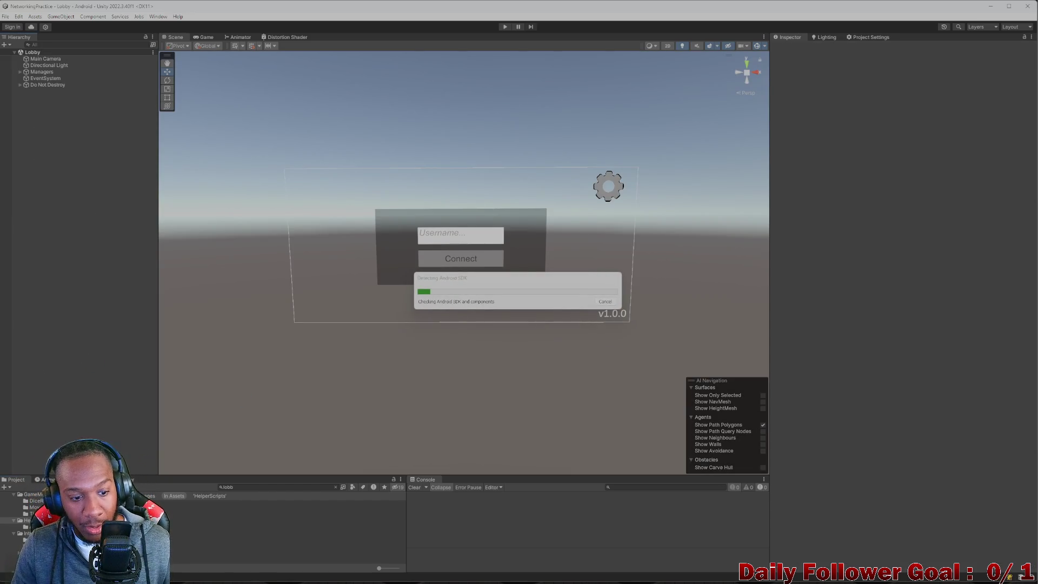
# Wait for the Android Build And Run from the Lobby scene to succeed and install on the phone.
pyautogui.moveTo(643, 575)
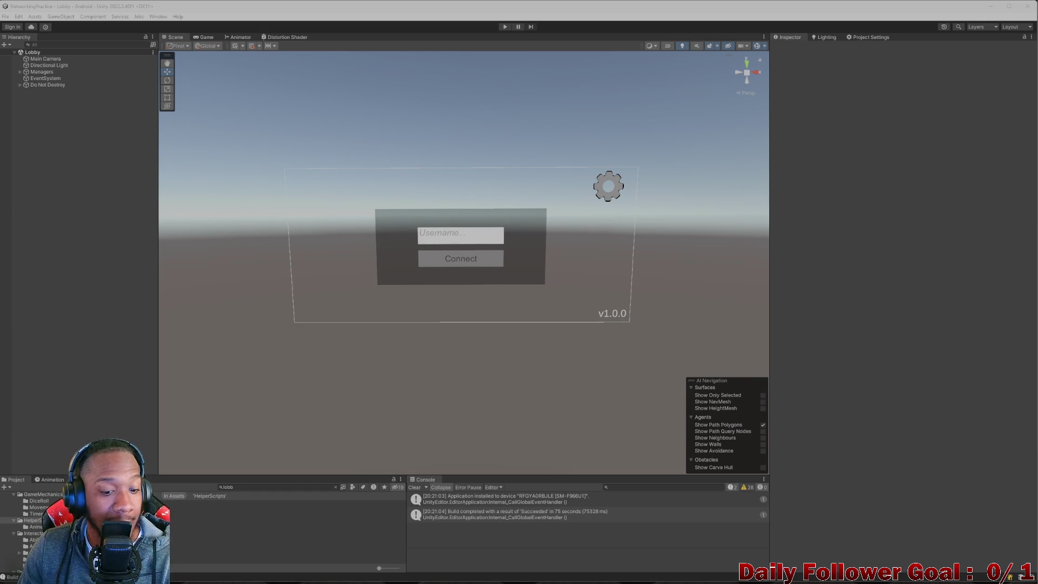
pyautogui.moveTo(572, 576)
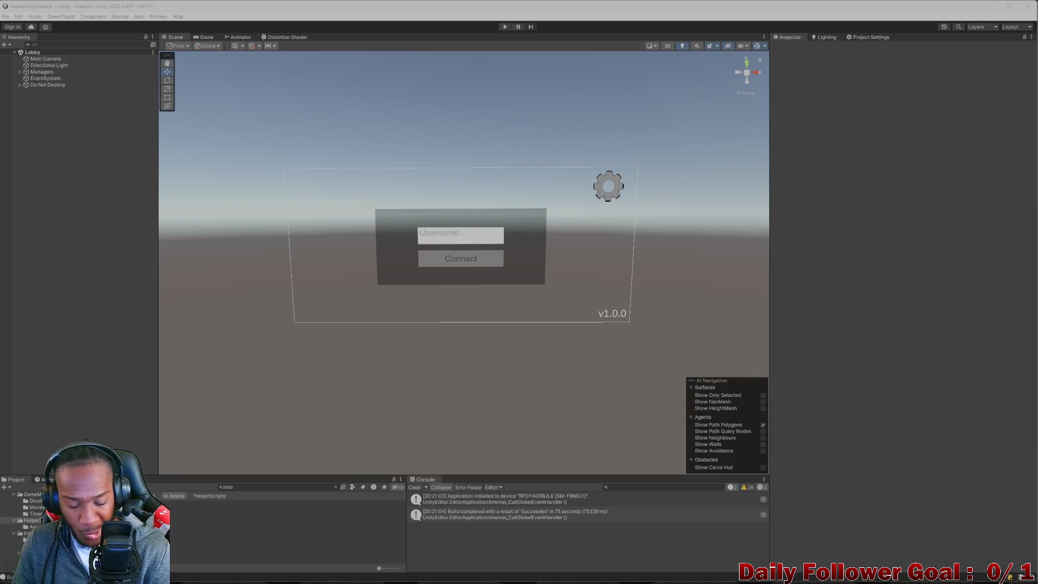
# Start Play mode, connect to the lobby under a test username, and pick The Brawn.
pyautogui.click(500, 26)
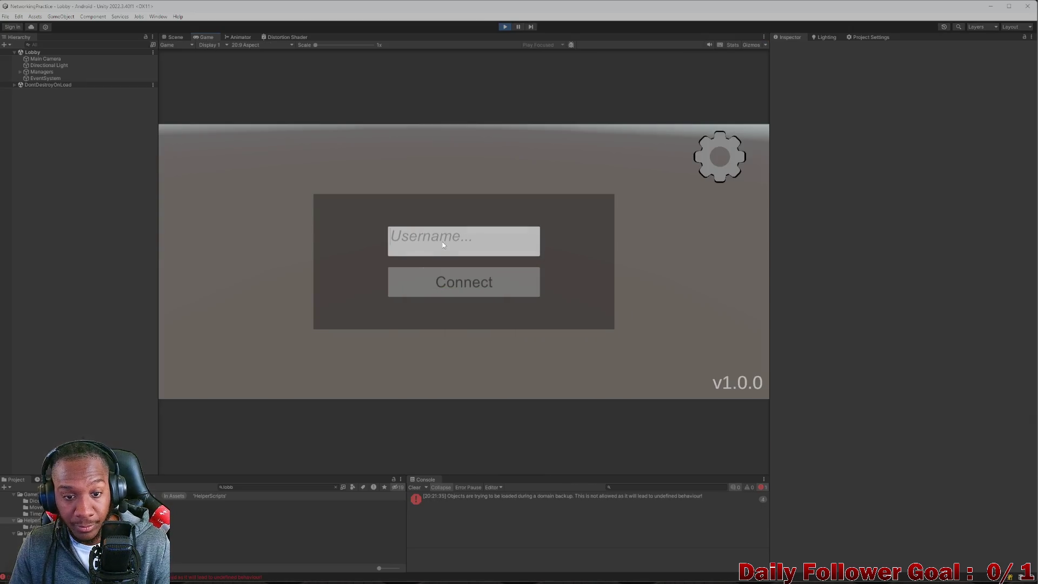
pyautogui.write('xsdfsxdf')
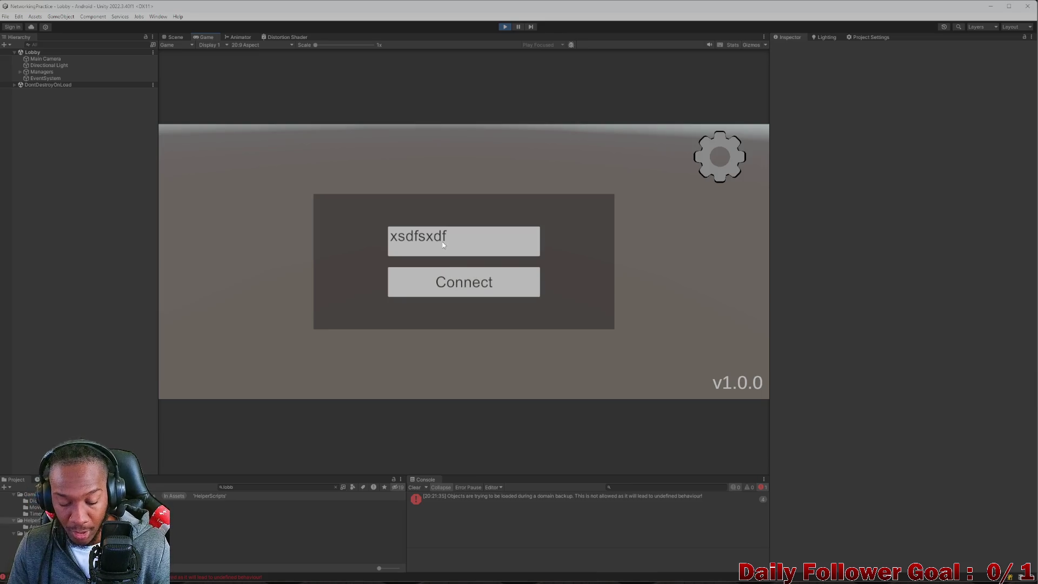
pyautogui.click(483, 287)
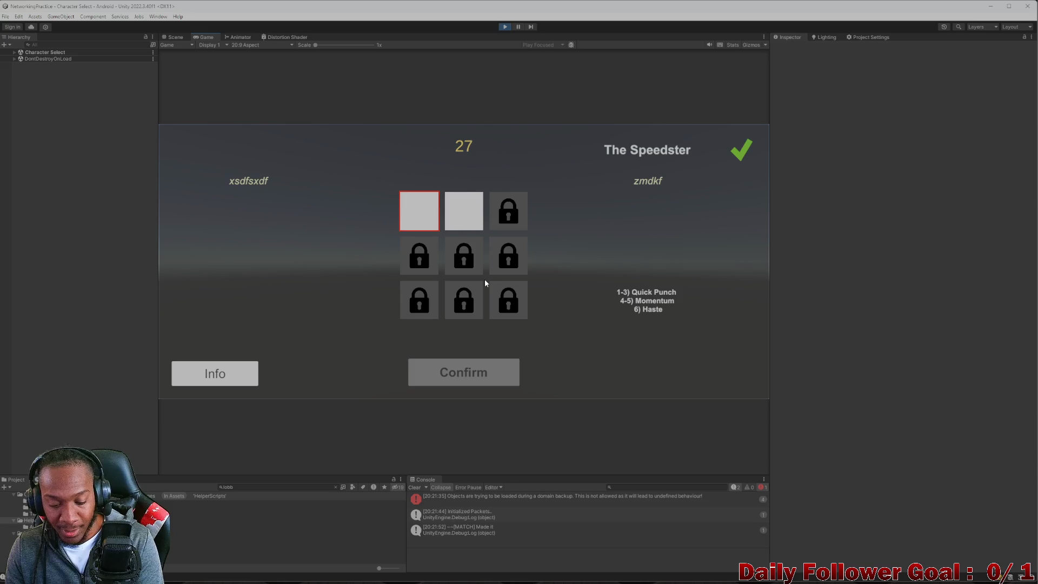
pyautogui.click(470, 226)
# Lock in The Brawn and wait for the CombatScene match to load.
pyautogui.click(477, 373)
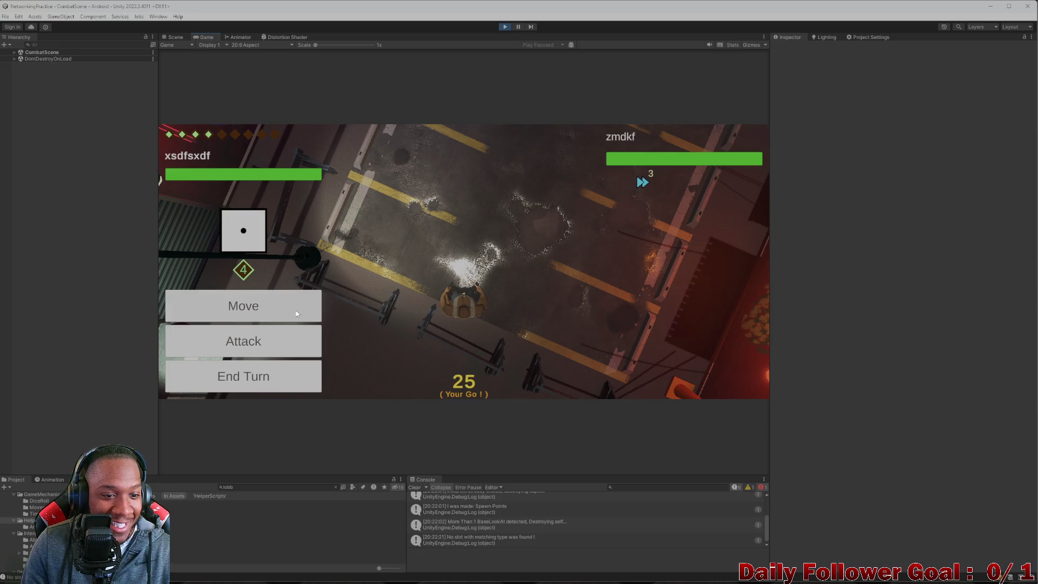
# Plot a move path, cancel it, and check then leave the attack list.
pyautogui.click(297, 313)
pyautogui.moveTo(464, 314)
pyautogui.mouseDown()
pyautogui.moveTo(508, 248)
pyautogui.moveTo(494, 280)
pyautogui.moveTo(467, 286)
pyautogui.mouseUp()
pyautogui.click(270, 356)
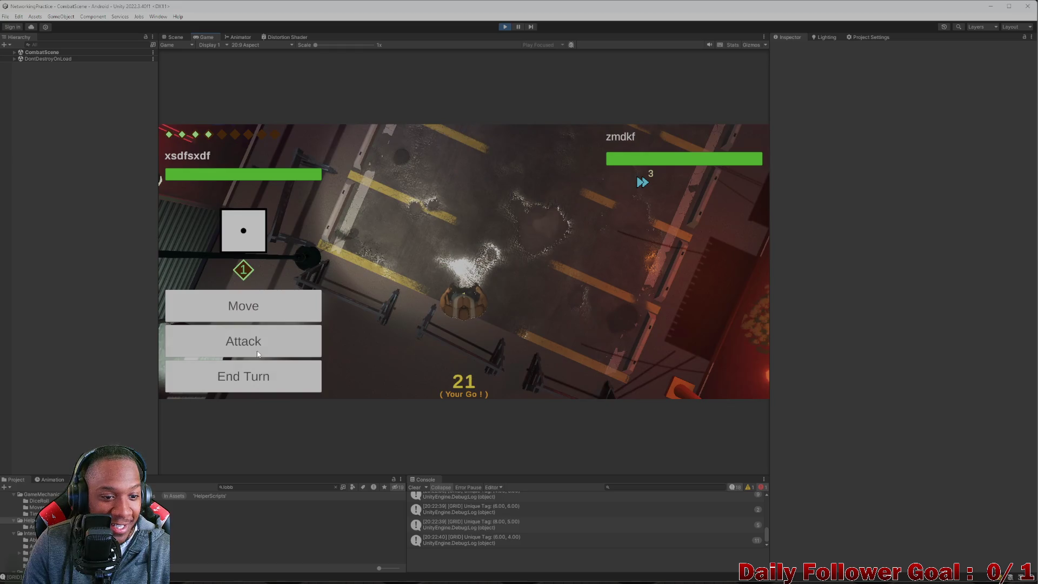
pyautogui.click(271, 340)
pyautogui.click(223, 354)
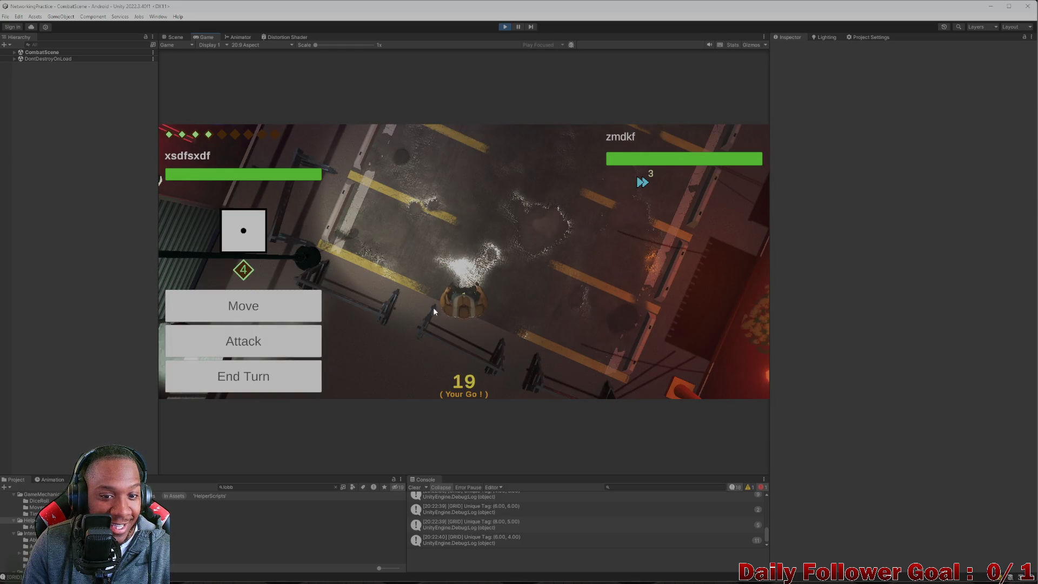
# Move the fighter to a new spot and end the turn, then move and end the next turn.
pyautogui.click(283, 304)
pyautogui.moveTo(463, 308); pyautogui.dragTo(508, 224)
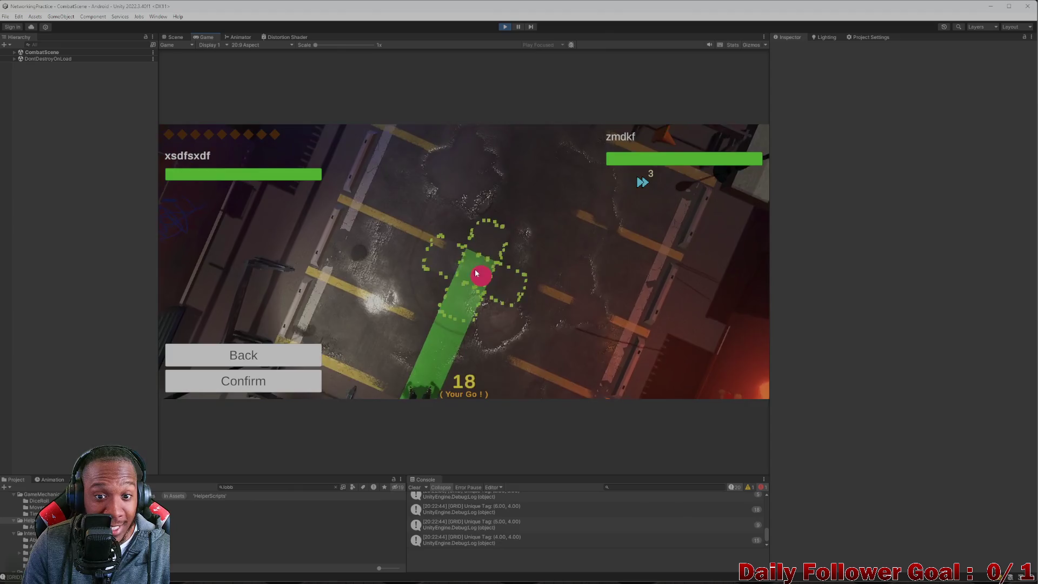
pyautogui.click(262, 382)
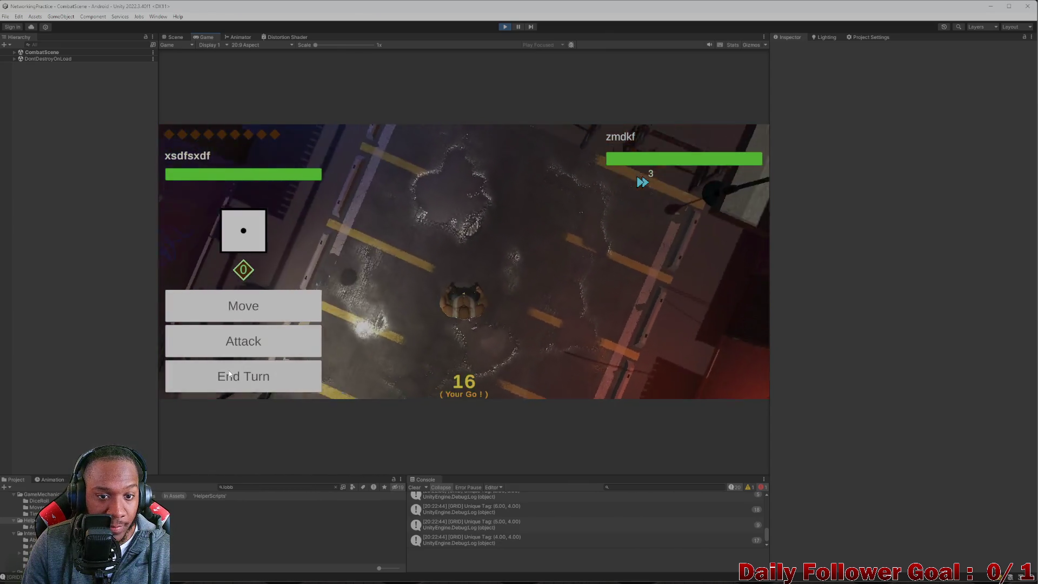
pyautogui.click(228, 380)
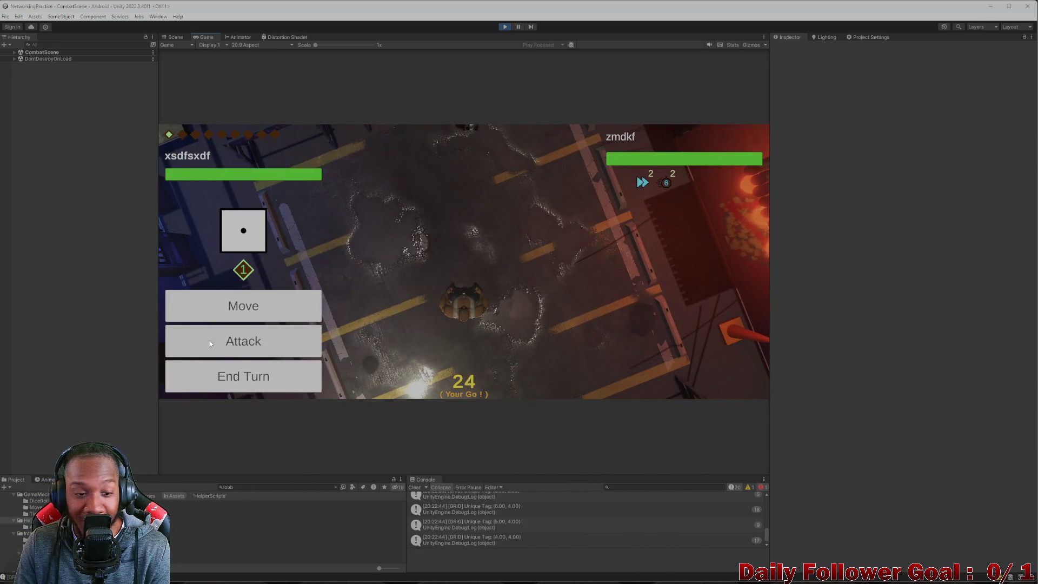
pyautogui.click(253, 318)
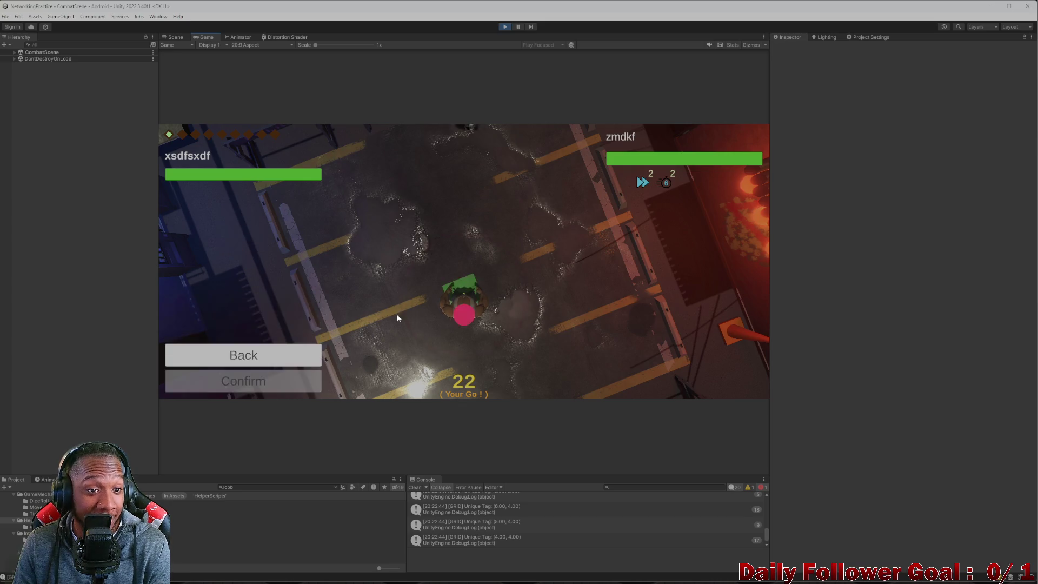
pyautogui.click(281, 380)
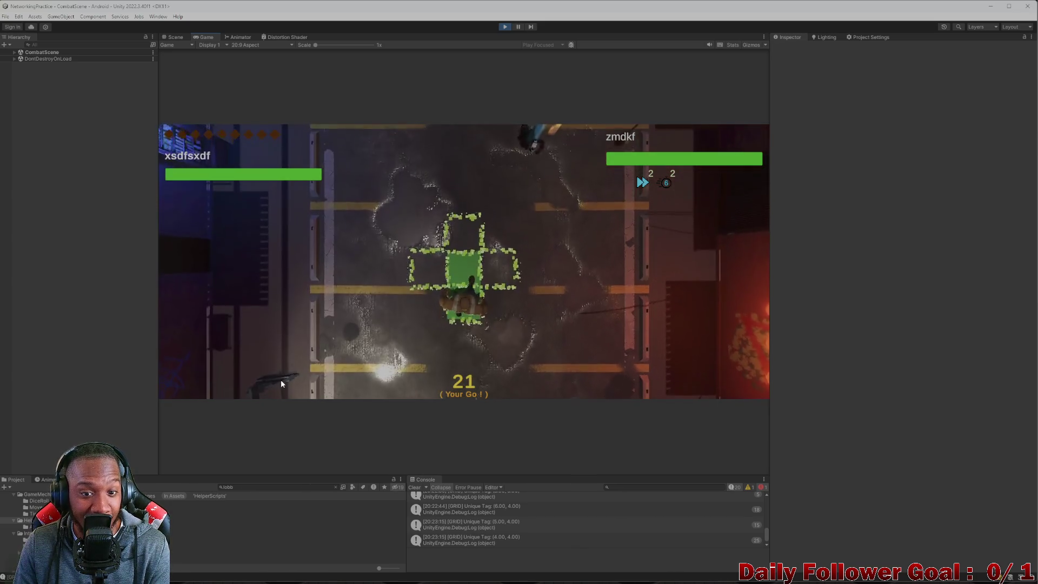
pyautogui.click(258, 378)
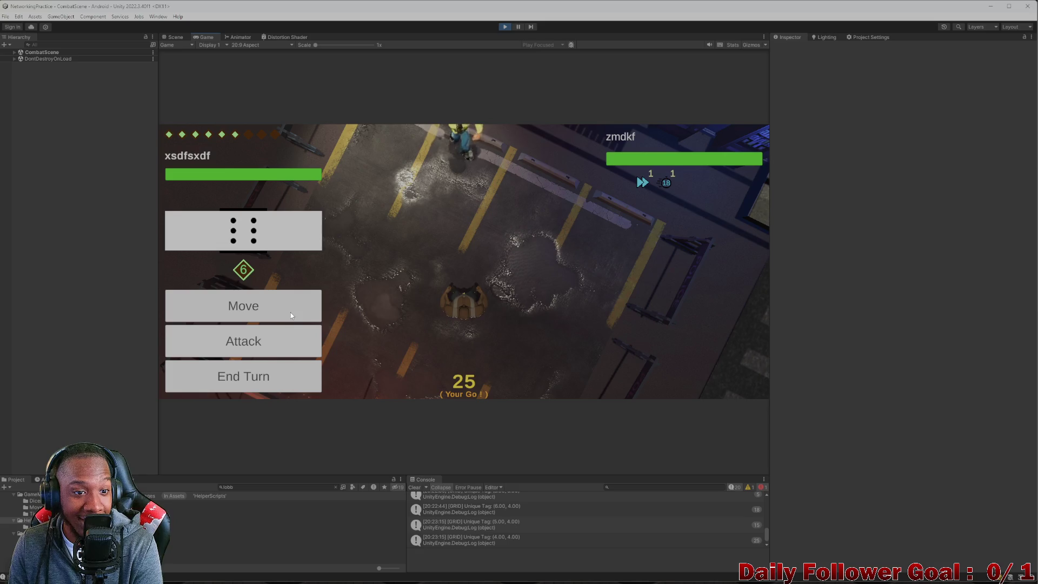
# Plot and cancel a couple of moves, then perform an attack from the attack list.
pyautogui.click(291, 314)
pyautogui.click(290, 347)
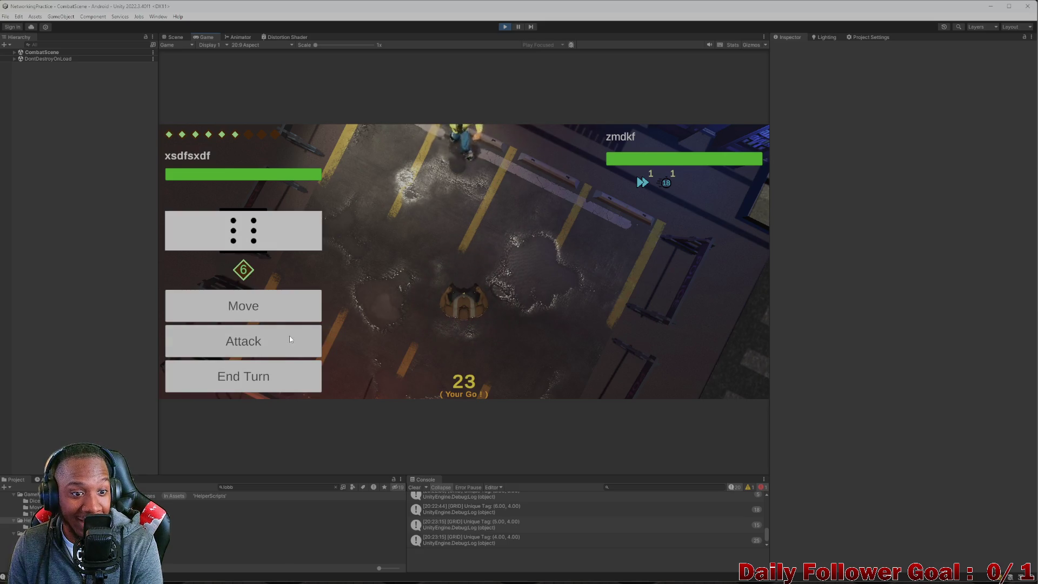
pyautogui.click(296, 313)
pyautogui.moveTo(463, 306)
pyautogui.mouseDown()
pyautogui.moveTo(449, 290)
pyautogui.moveTo(429, 289)
pyautogui.moveTo(421, 311)
pyautogui.mouseUp()
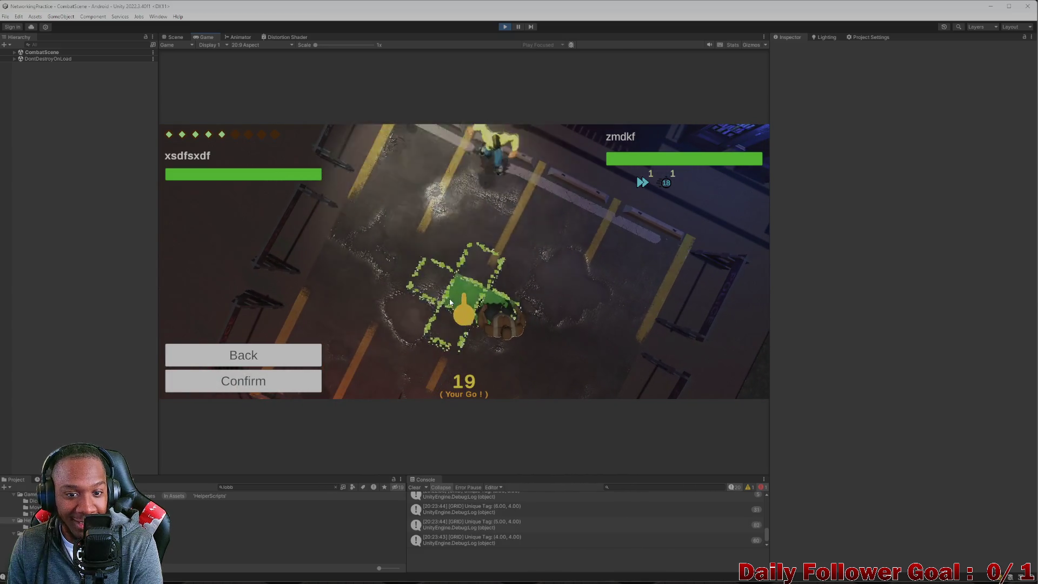
pyautogui.click(274, 357)
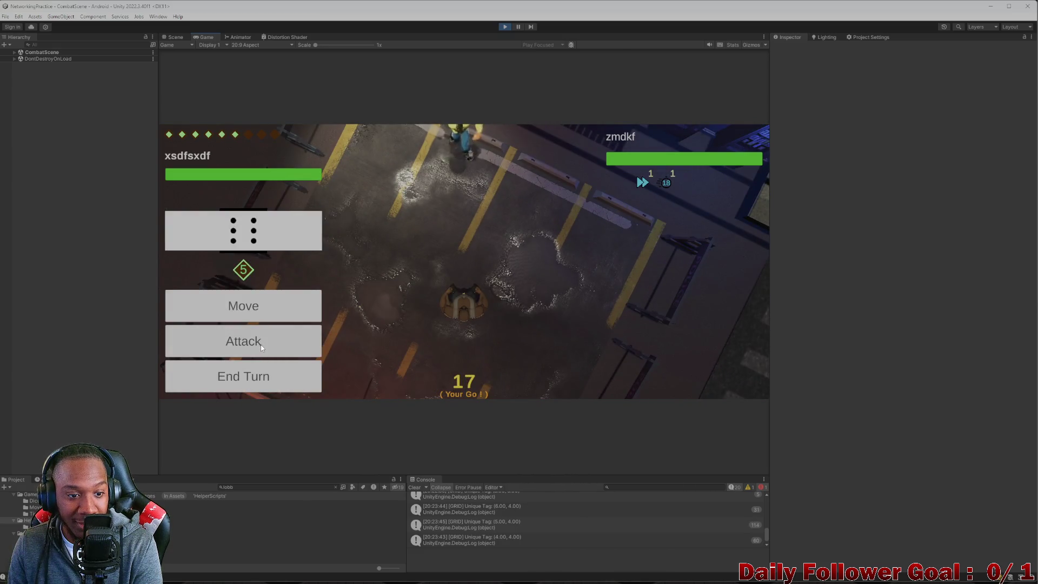
pyautogui.click(260, 344)
pyautogui.click(254, 385)
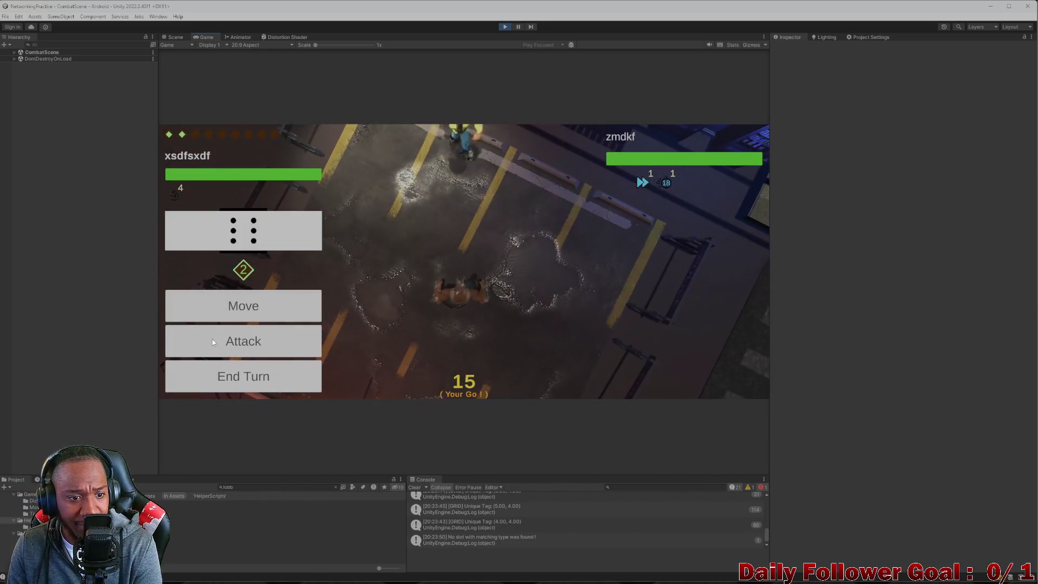
# Preview the Ground Pound attack area, back out of attack and move choices, and end the turn.
pyautogui.click(212, 339)
pyautogui.click(257, 288)
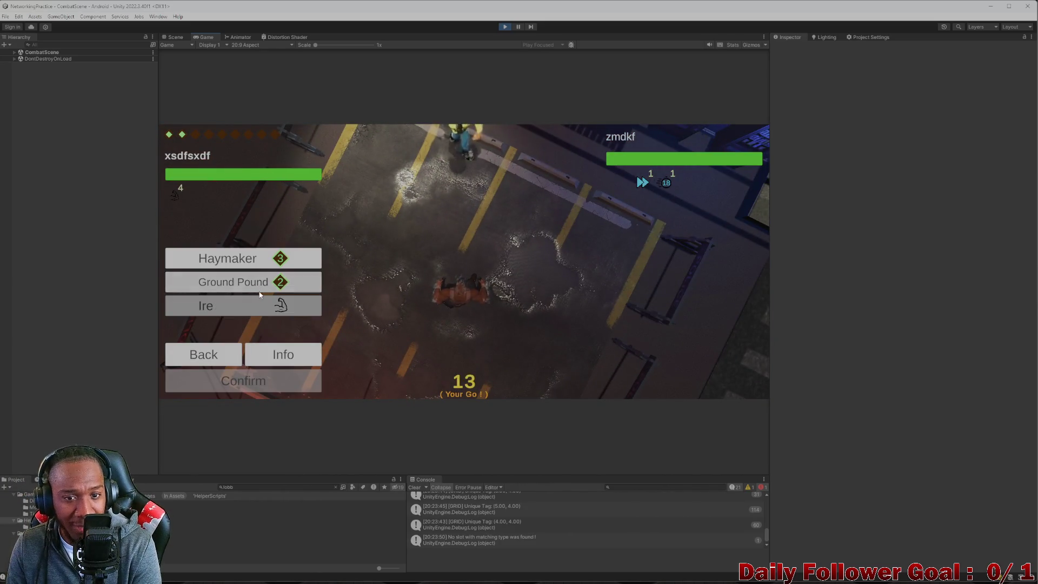
pyautogui.click(213, 356)
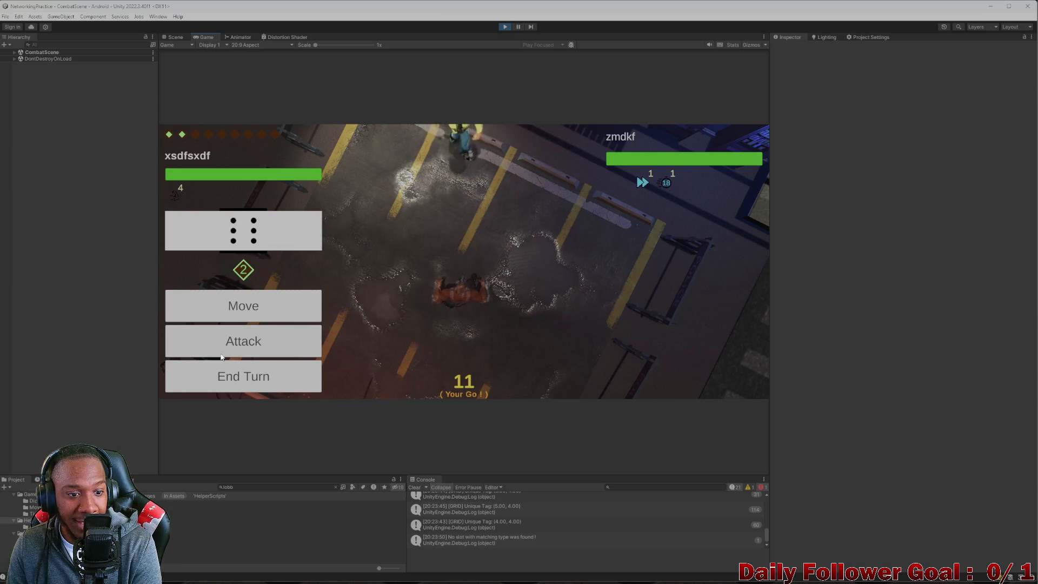
pyautogui.click(253, 346)
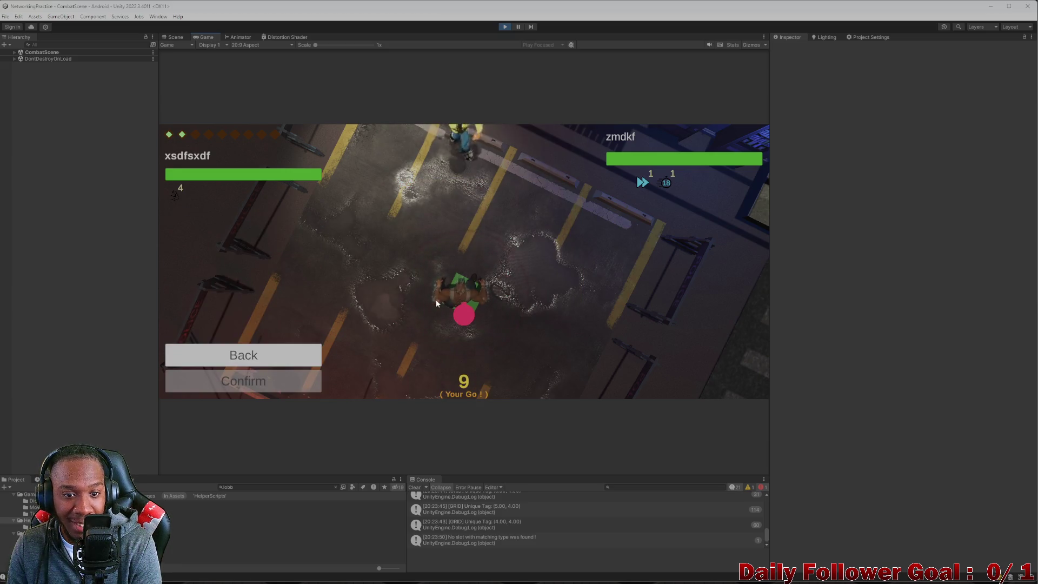
pyautogui.click(275, 365)
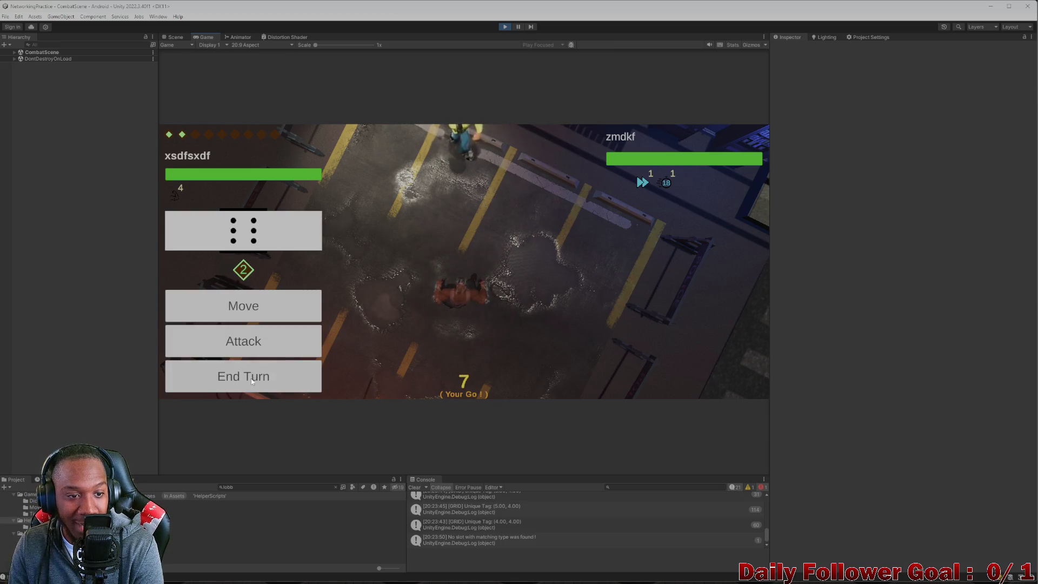
pyautogui.click(264, 379)
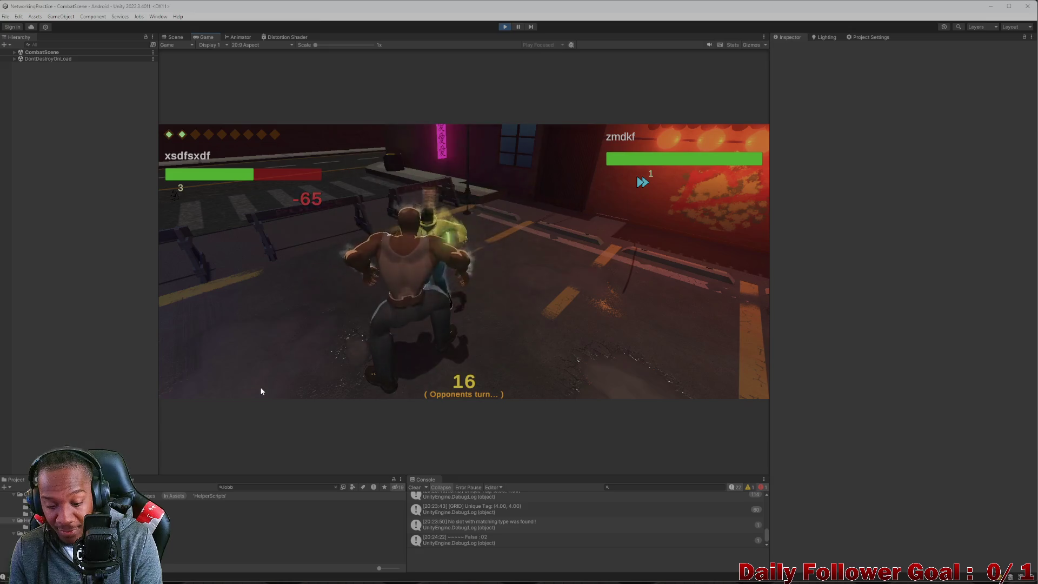
# Roll the die, move to a chosen tile, and land a Ground Pound attack.
pyautogui.press('space')
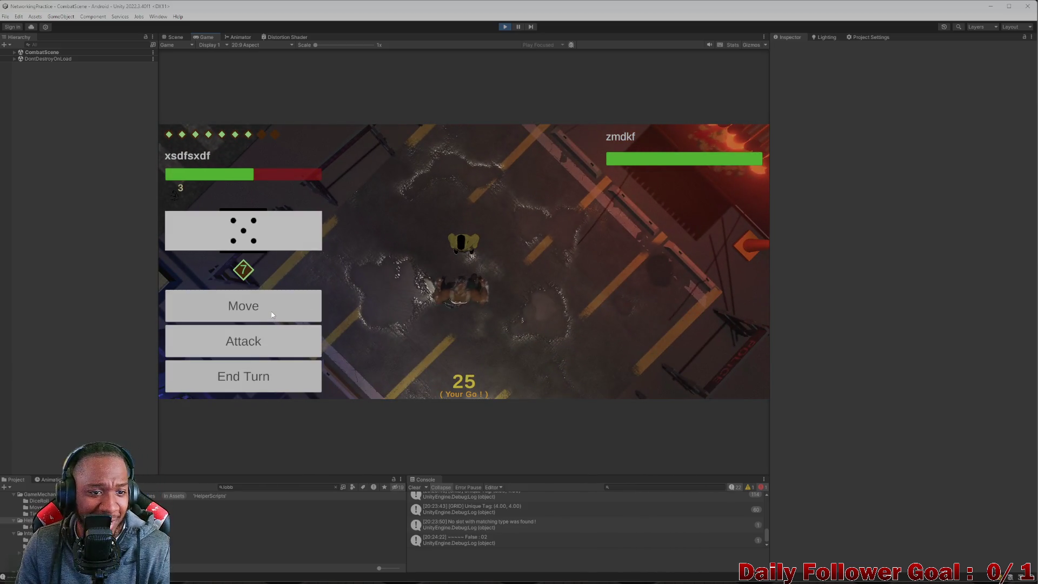
pyautogui.click(273, 314)
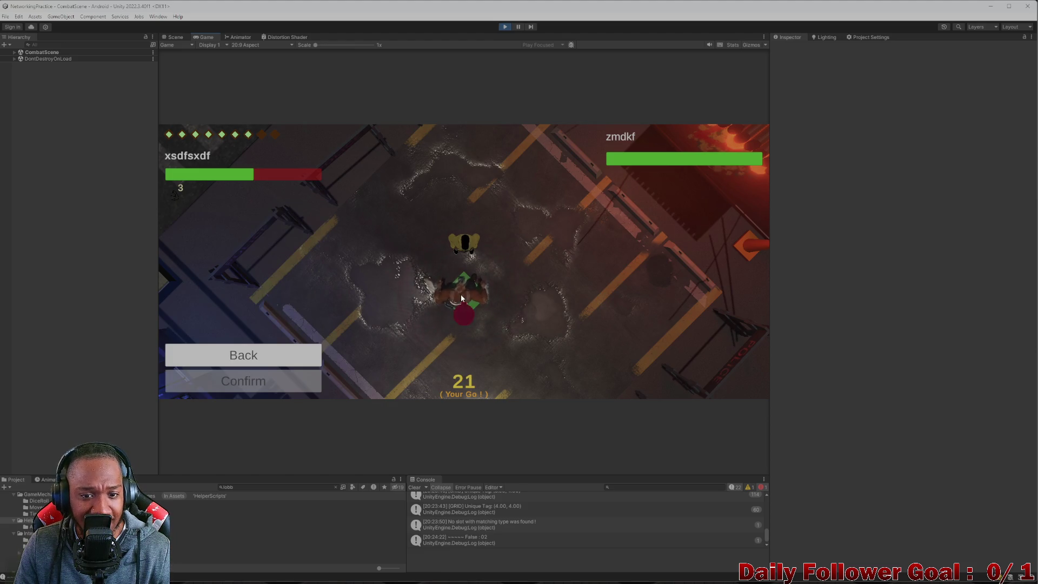
pyautogui.click(493, 269)
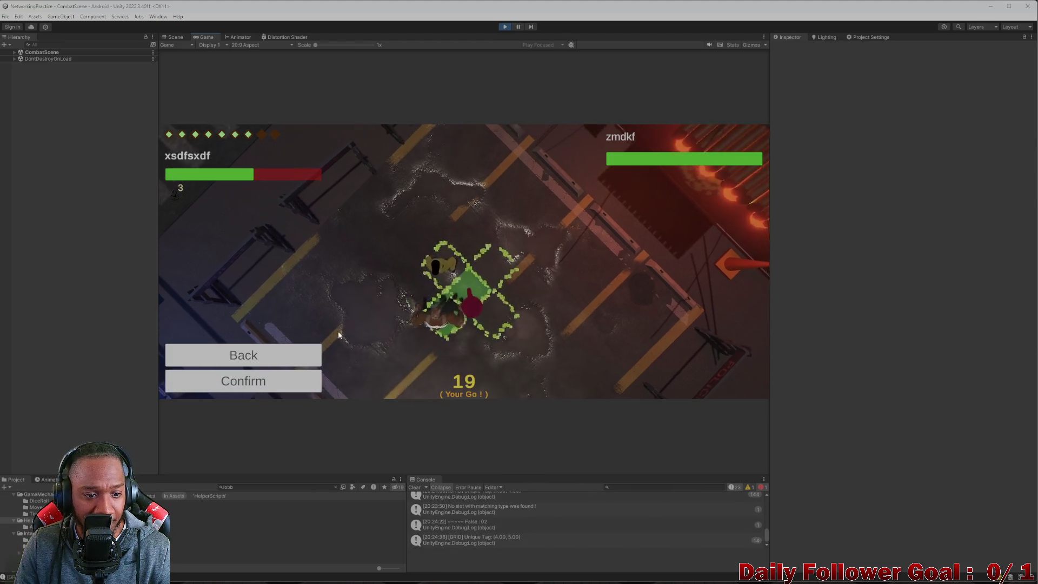
pyautogui.click(280, 382)
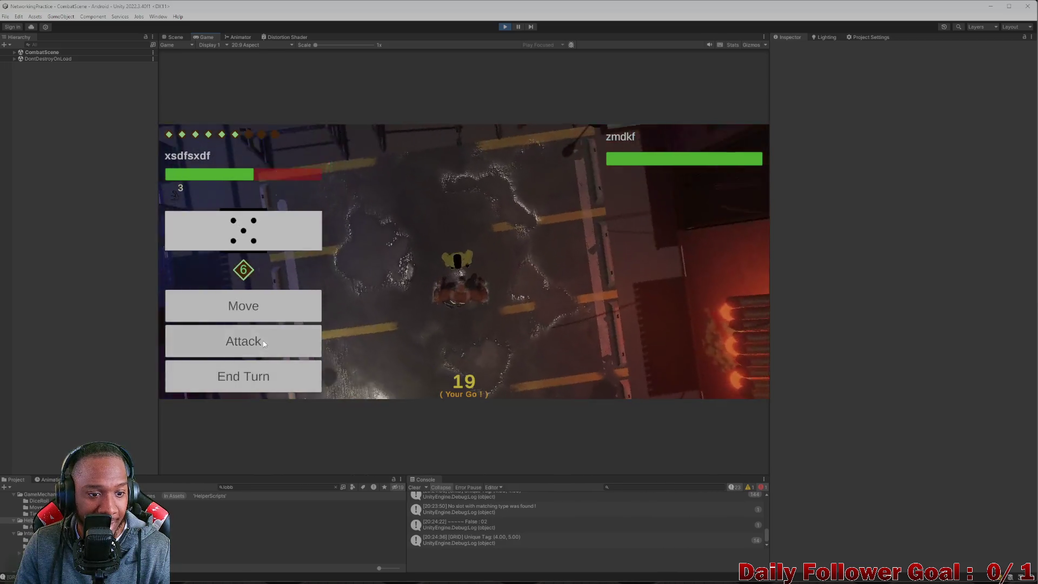
pyautogui.click(264, 339)
pyautogui.click(259, 278)
pyautogui.click(286, 381)
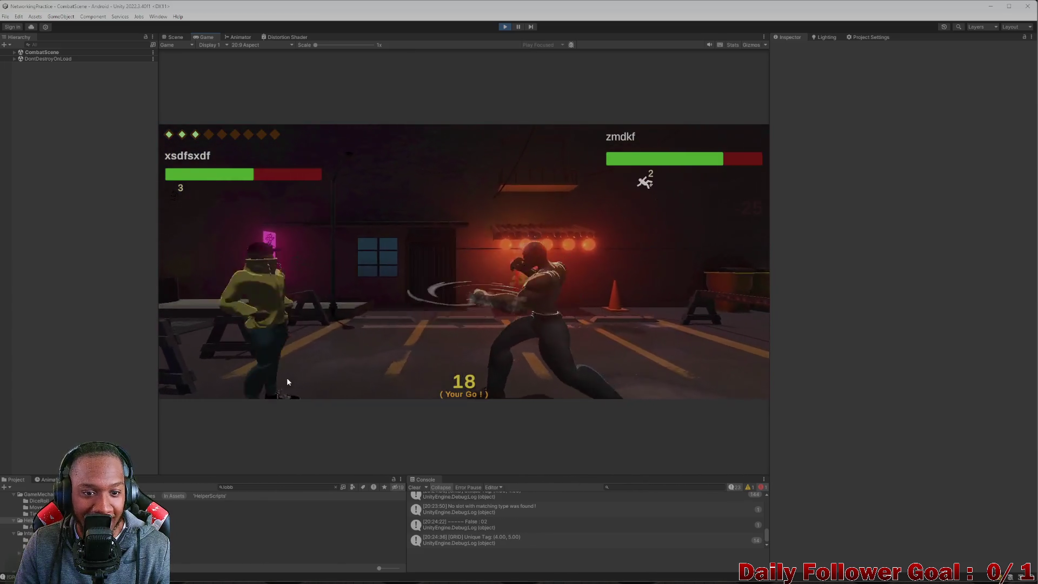
# Back out of a move, carry out another attack on the opponent, and end the turn.
pyautogui.click(244, 315)
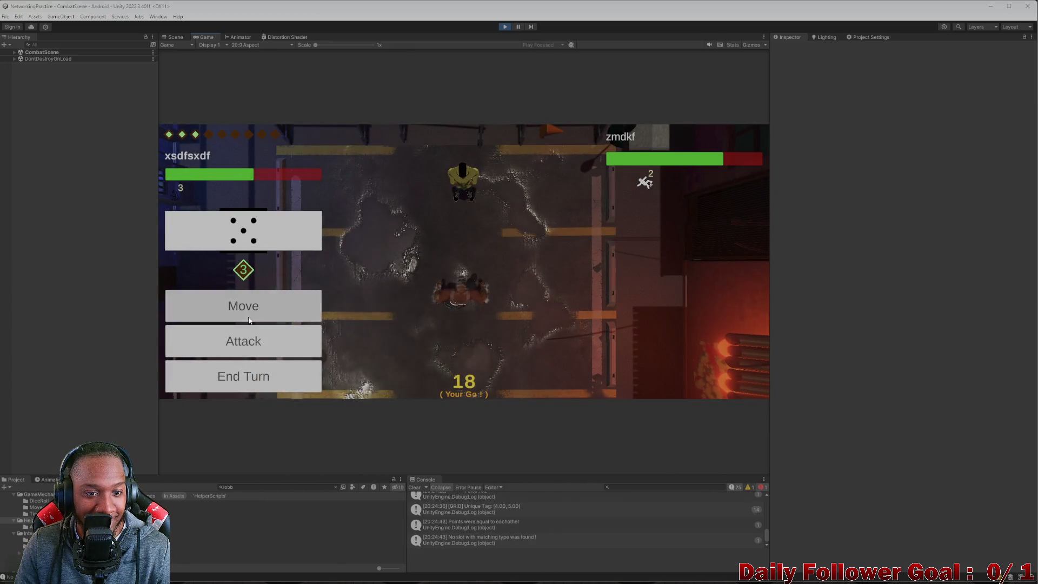
pyautogui.click(232, 352)
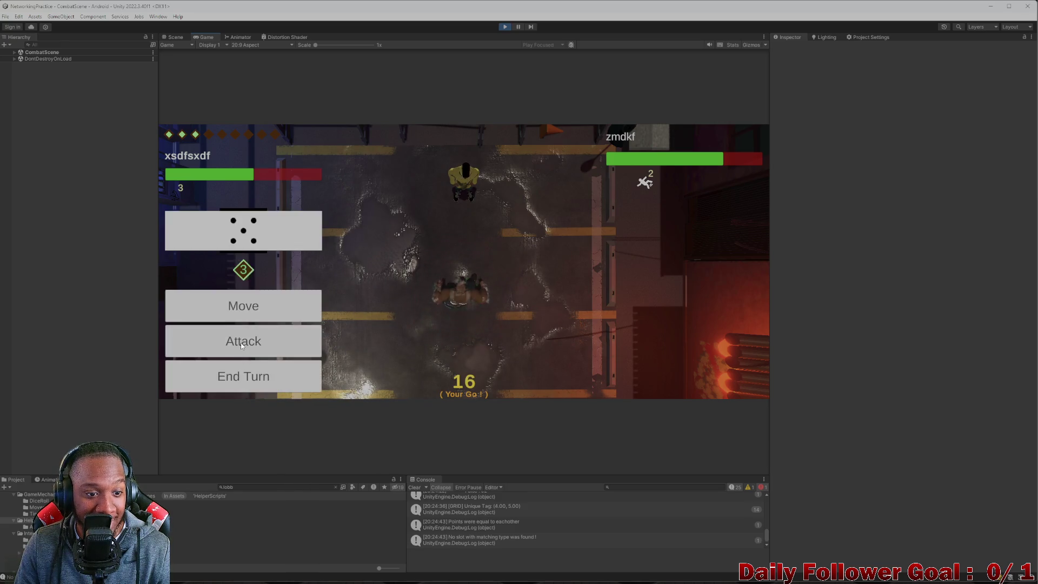
pyautogui.click(238, 349)
pyautogui.click(256, 382)
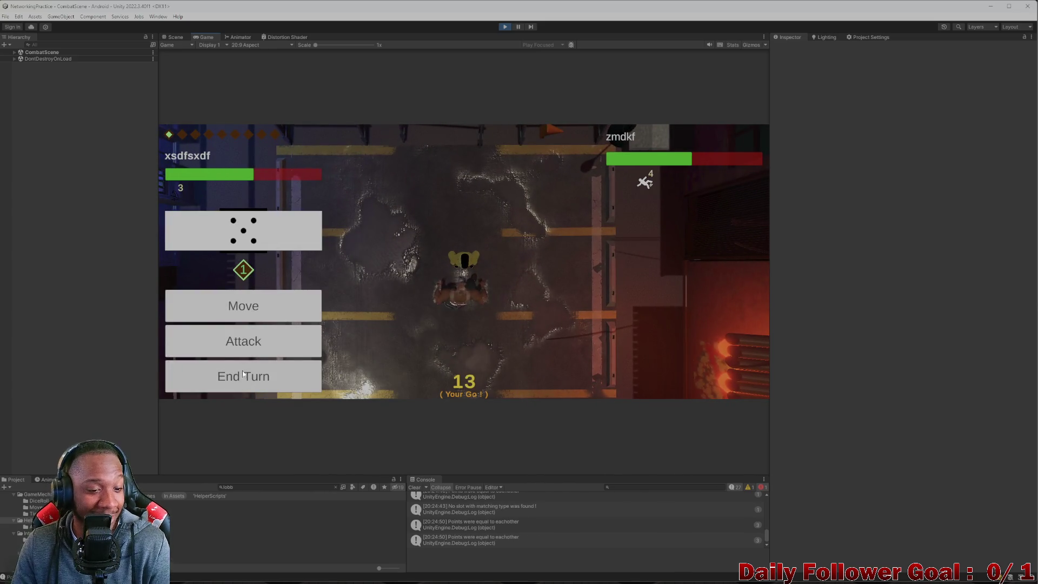
pyautogui.click(243, 374)
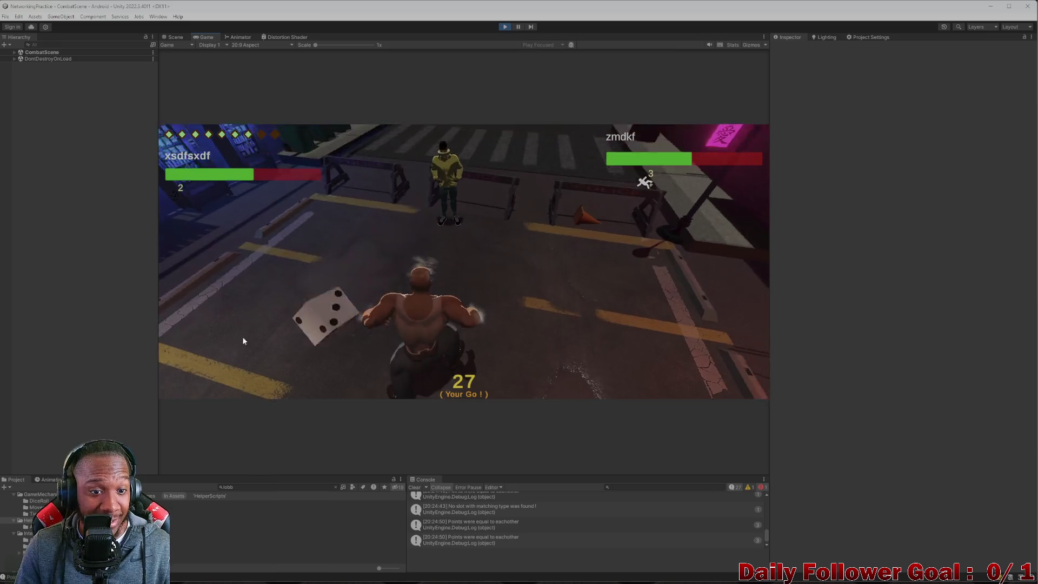
# On the next turn, check the attack list, then make two confirmed moves.
pyautogui.click(262, 314)
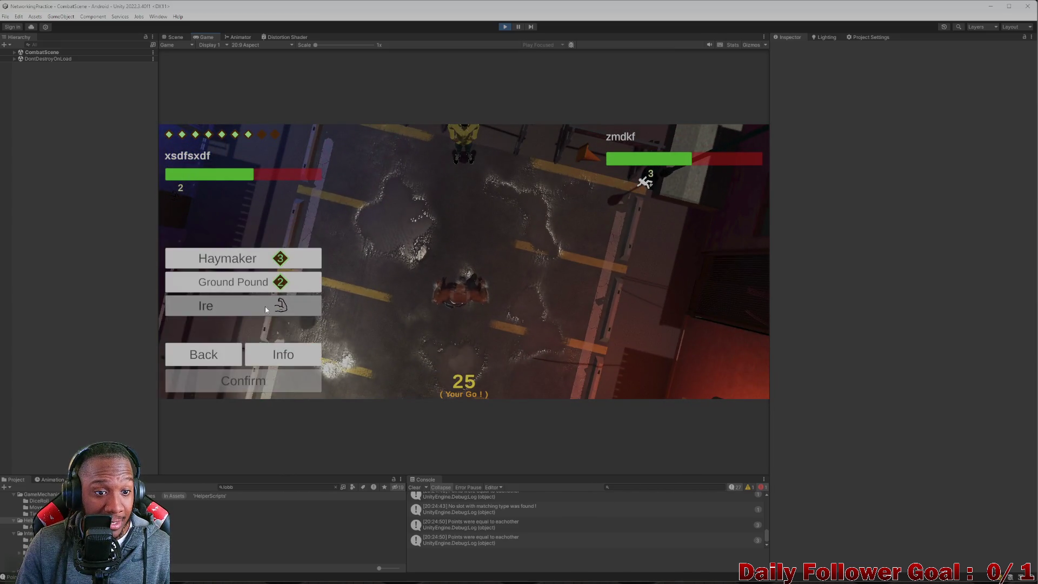
pyautogui.click(230, 362)
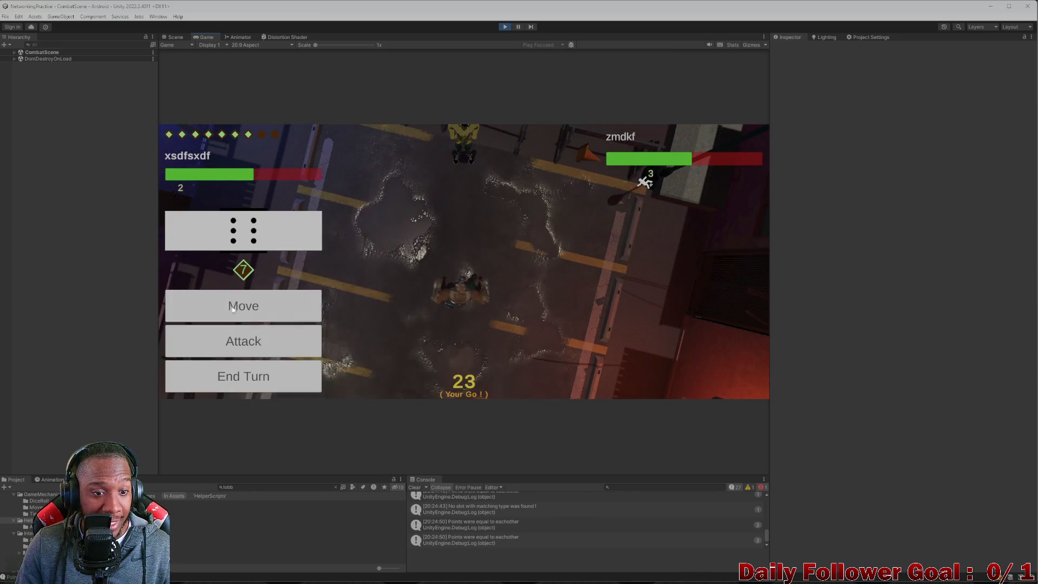
pyautogui.click(243, 304)
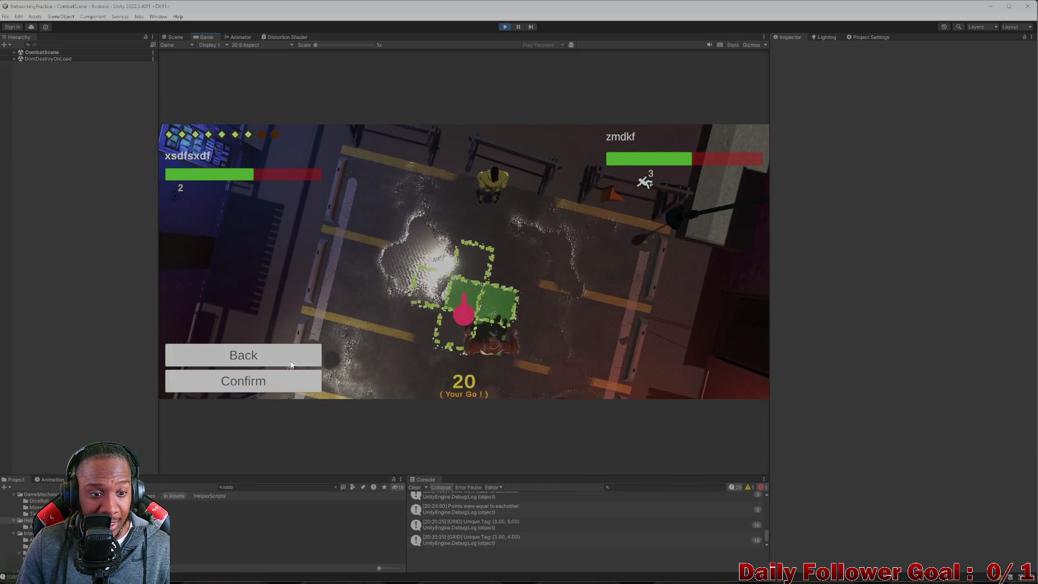
pyautogui.click(280, 384)
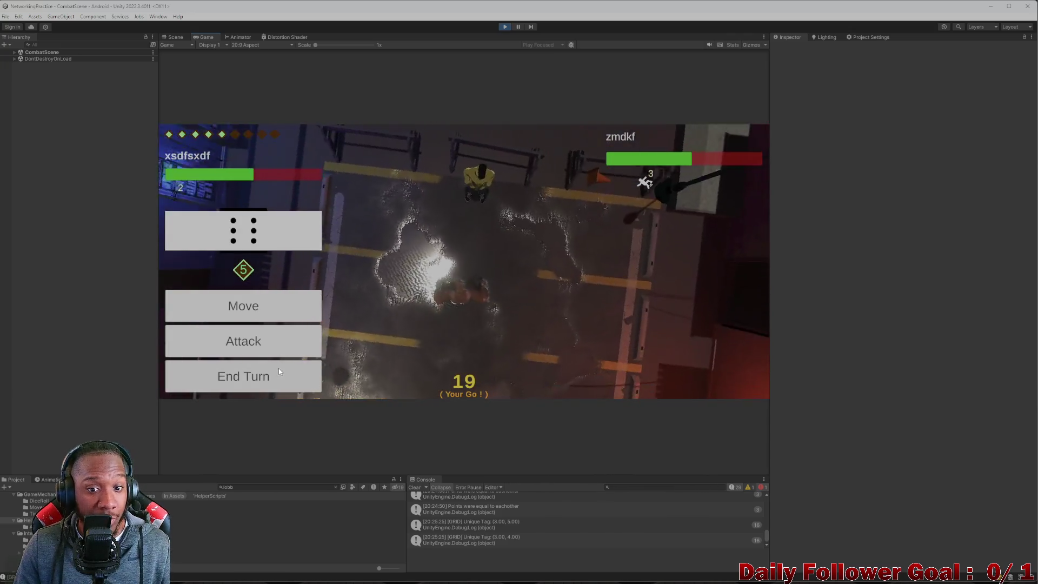
pyautogui.click(273, 303)
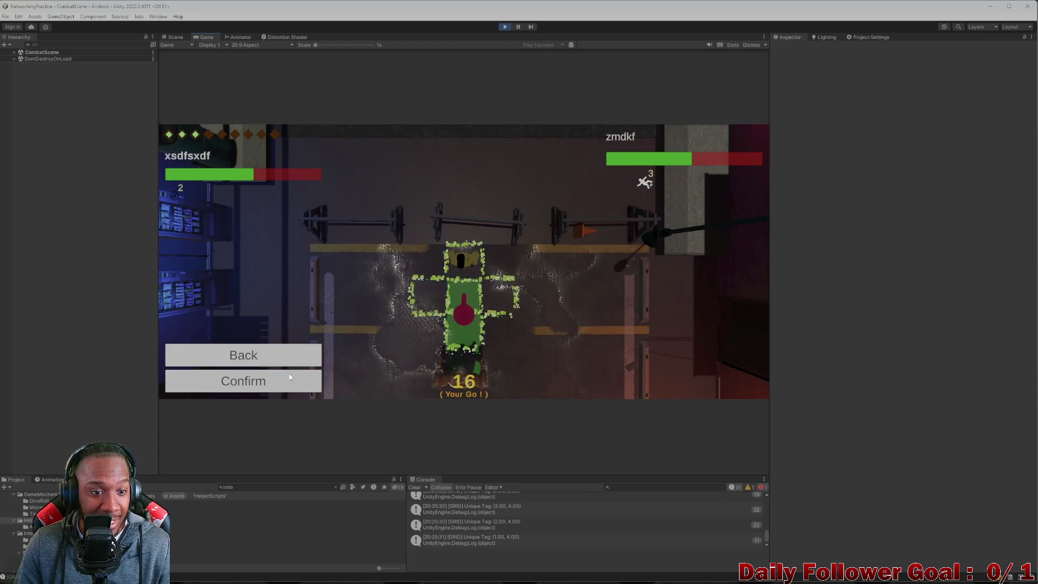
pyautogui.click(290, 377)
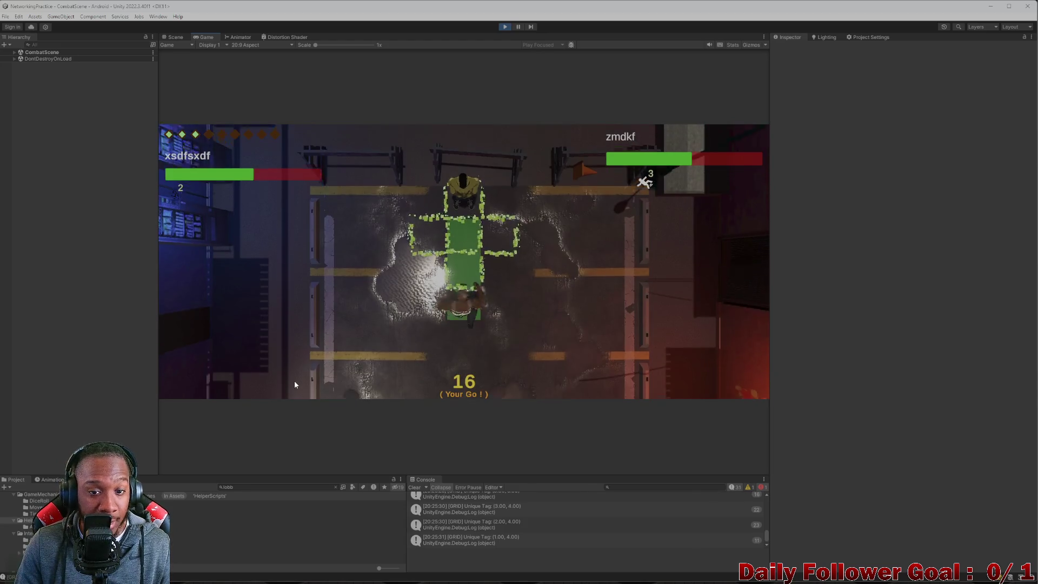
# Land a Haymaker attack on the opponent and end the turn.
pyautogui.click(251, 344)
pyautogui.click(243, 260)
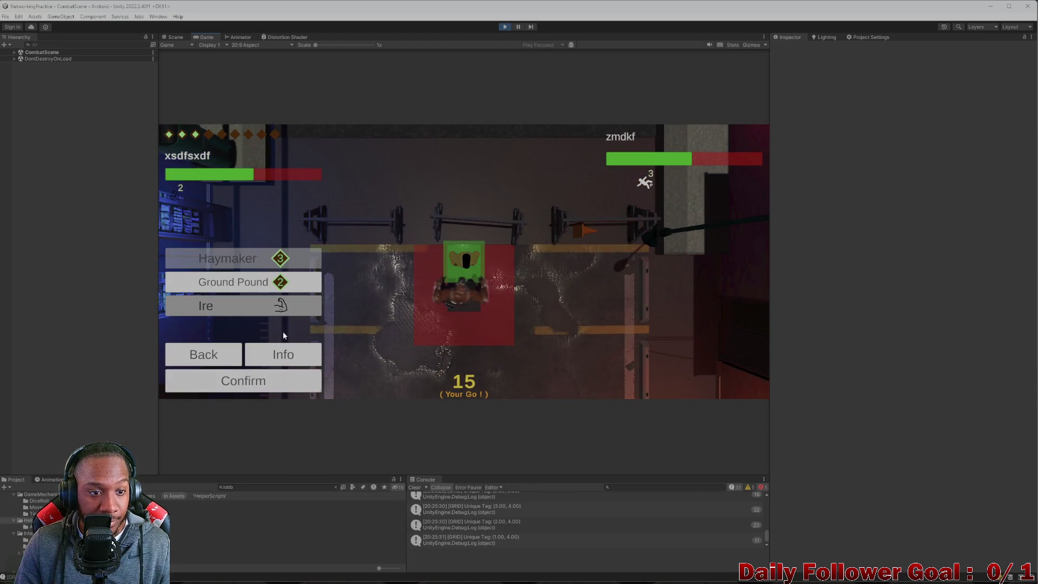
pyautogui.click(300, 377)
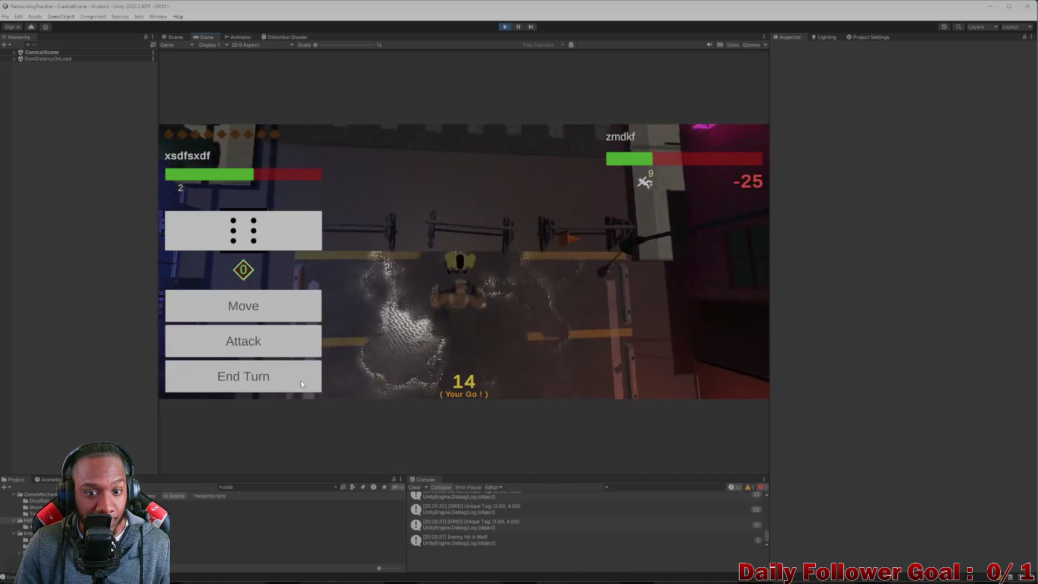
pyautogui.click(272, 382)
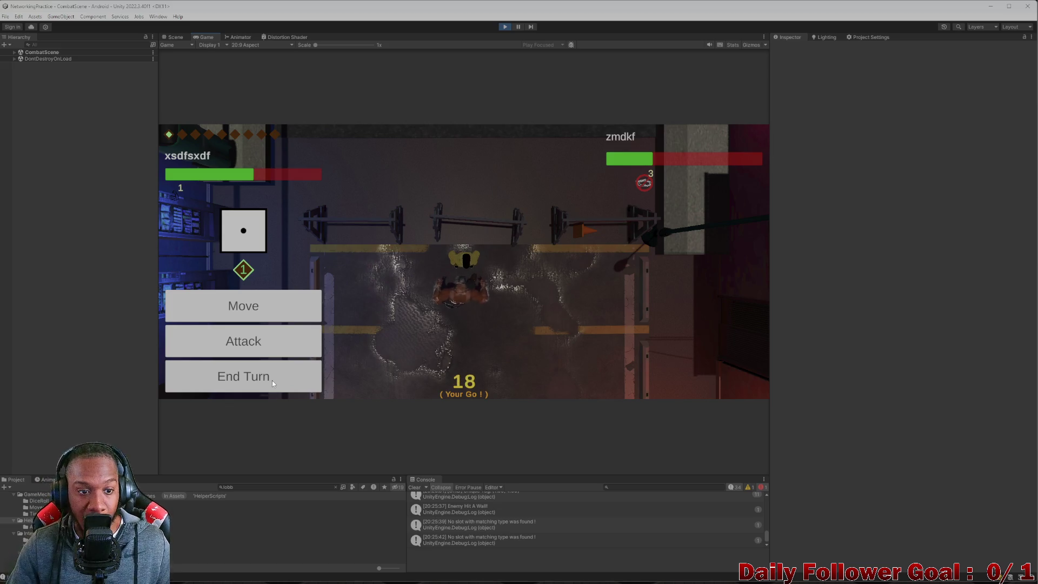
# Check the attack and move choices without acting, then end the turn.
pyautogui.click(269, 344)
pyautogui.click(227, 349)
pyautogui.click(237, 316)
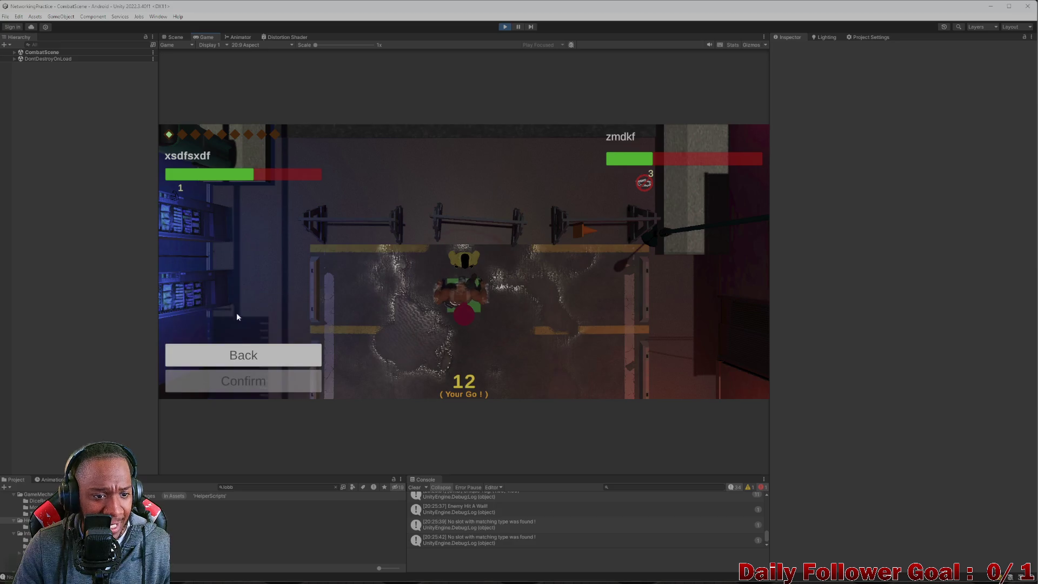
pyautogui.click(244, 352)
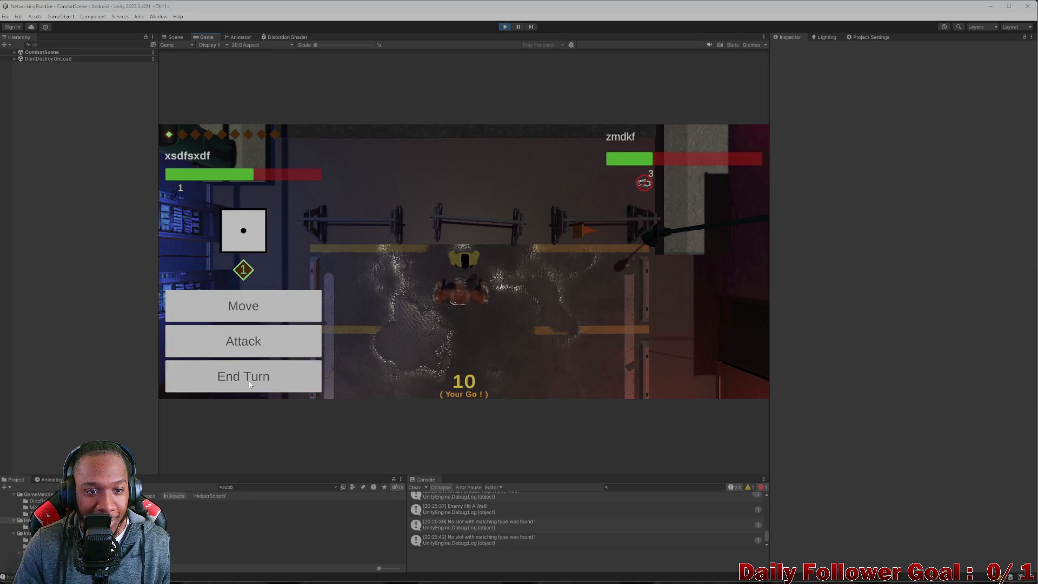
pyautogui.click(261, 377)
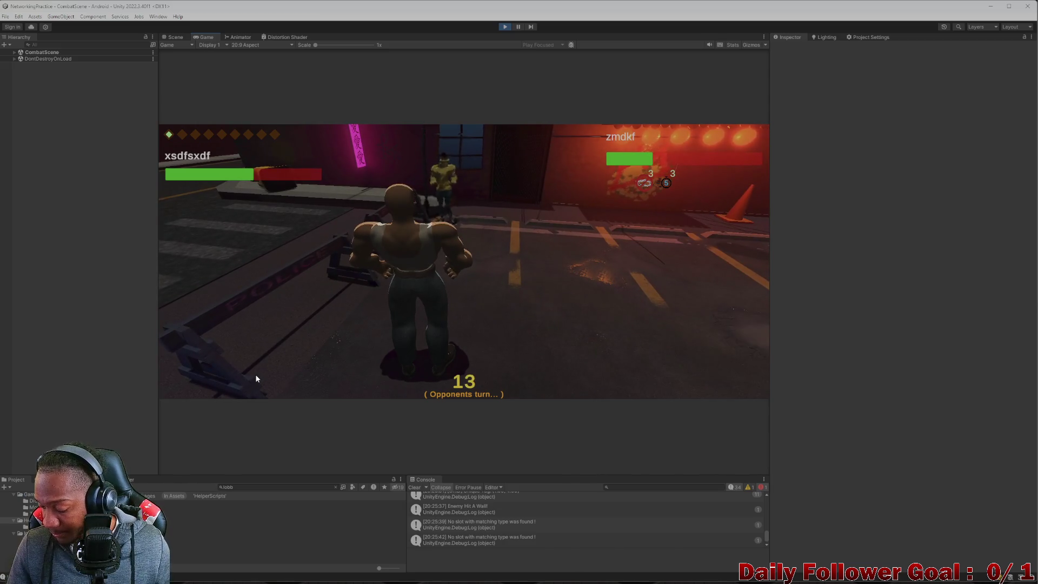
# Roll the die and twice start then cancel a move choice.
pyautogui.click(264, 269)
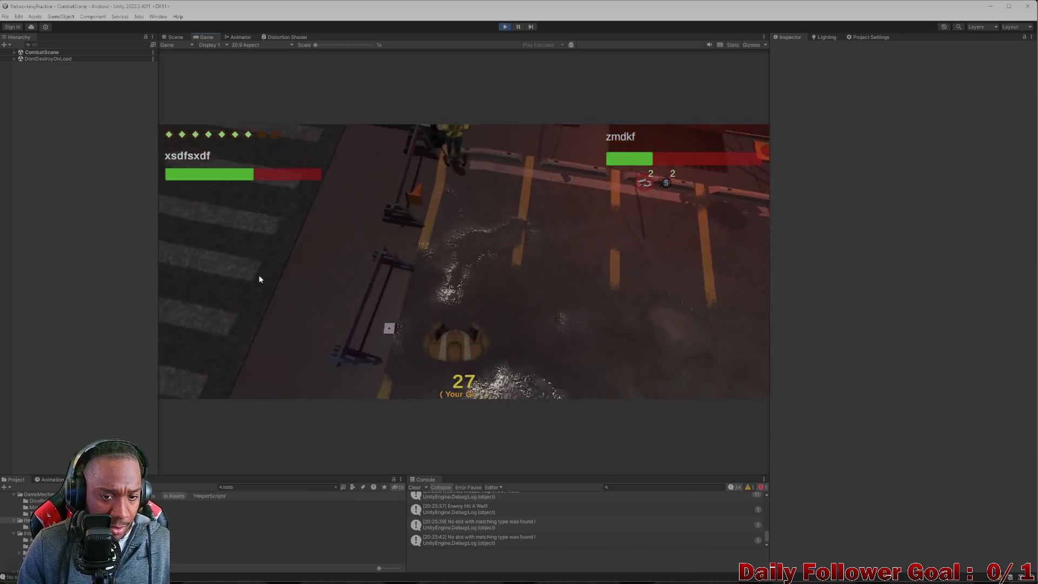
pyautogui.click(282, 307)
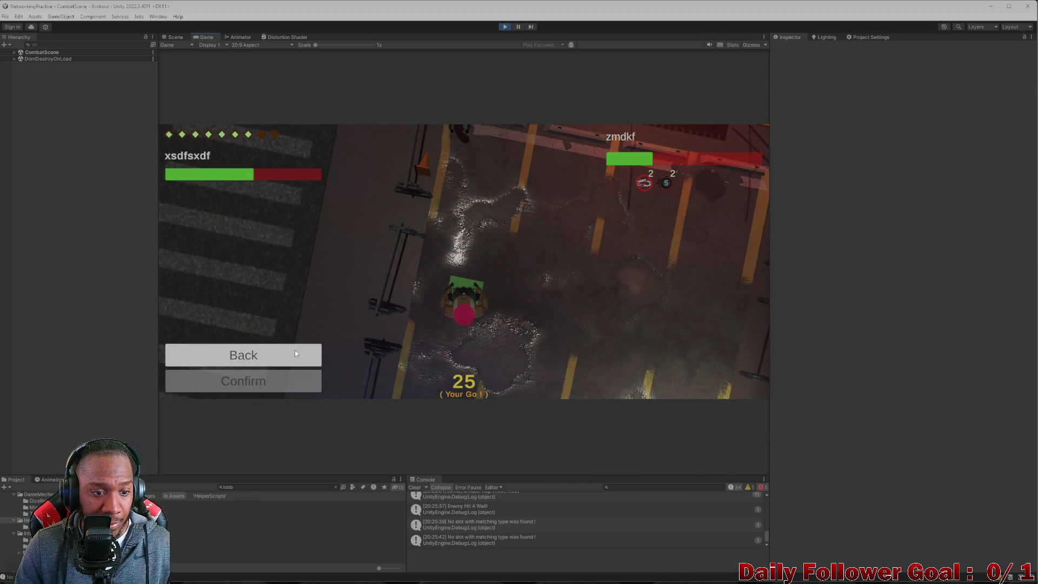
pyautogui.click(283, 362)
pyautogui.click(277, 318)
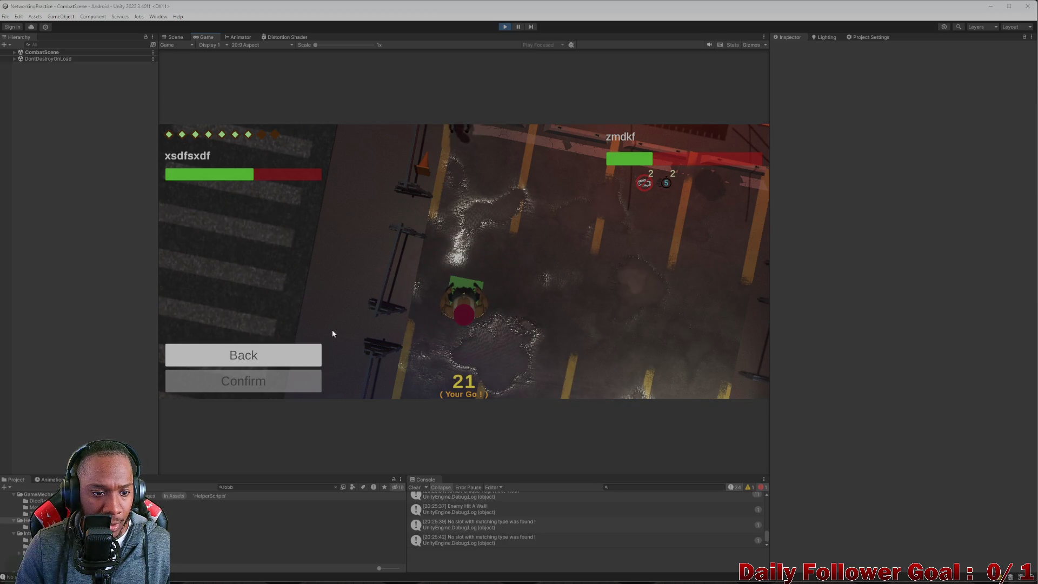
pyautogui.click(228, 354)
# Move along a drawn path, land a Haymaker, end the turn, and roll 6 next turn.
pyautogui.click(283, 309)
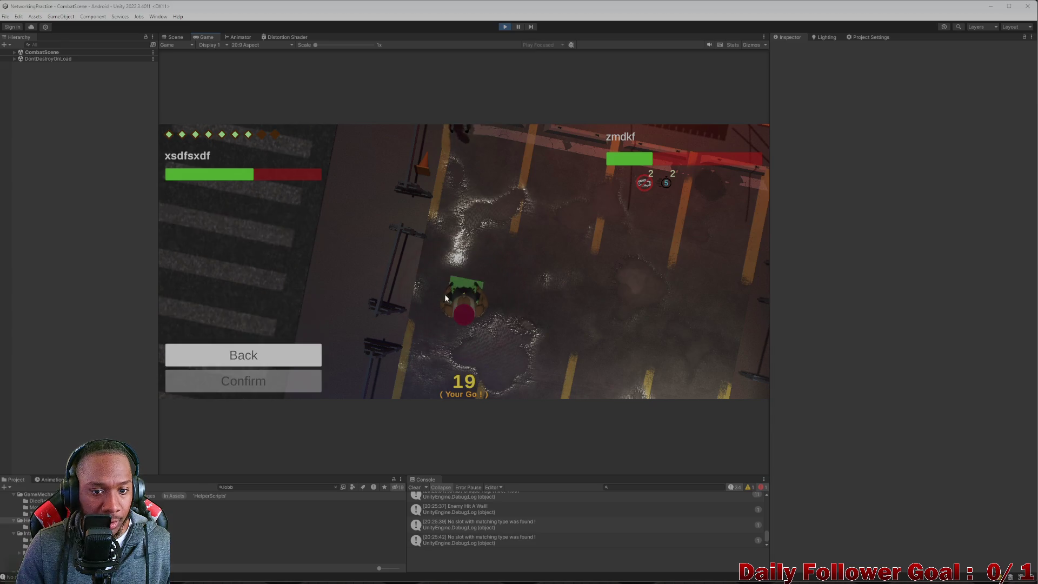
pyautogui.moveTo(471, 304)
pyautogui.mouseDown()
pyautogui.moveTo(510, 319)
pyautogui.moveTo(471, 302)
pyautogui.moveTo(429, 316)
pyautogui.moveTo(465, 257)
pyautogui.moveTo(457, 301)
pyautogui.mouseUp()
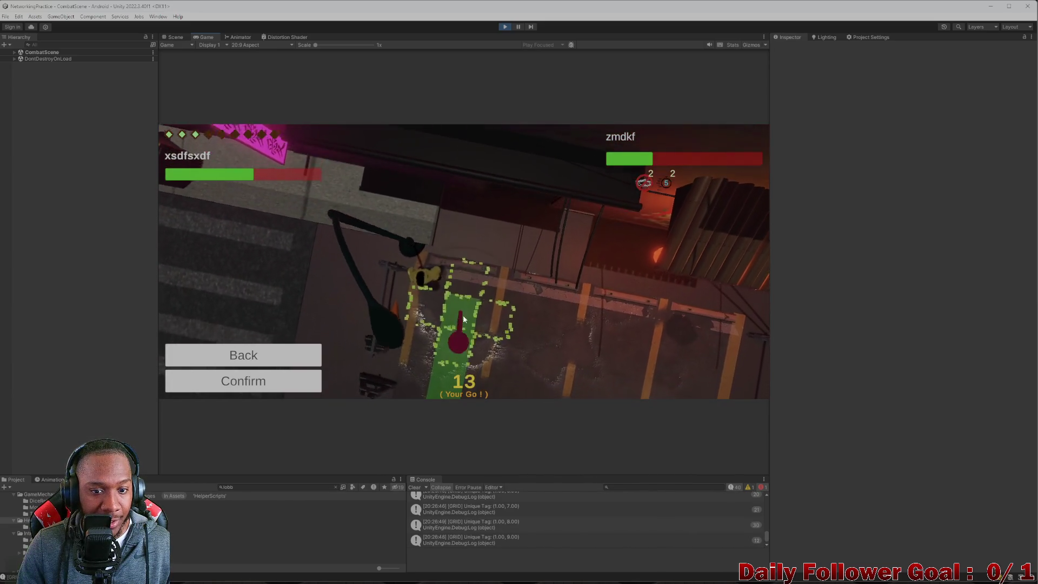
pyautogui.click(259, 389)
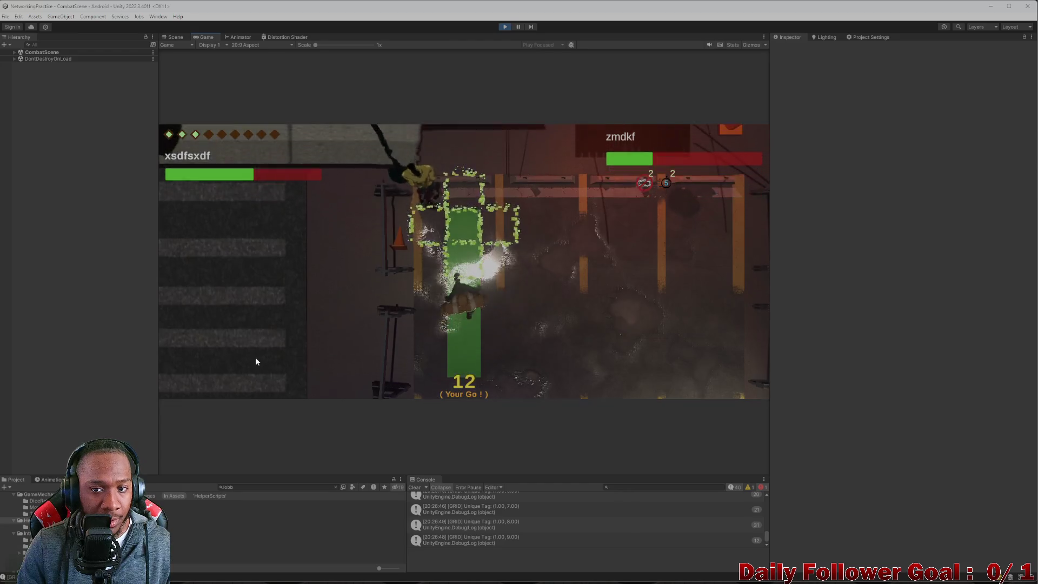
pyautogui.click(244, 338)
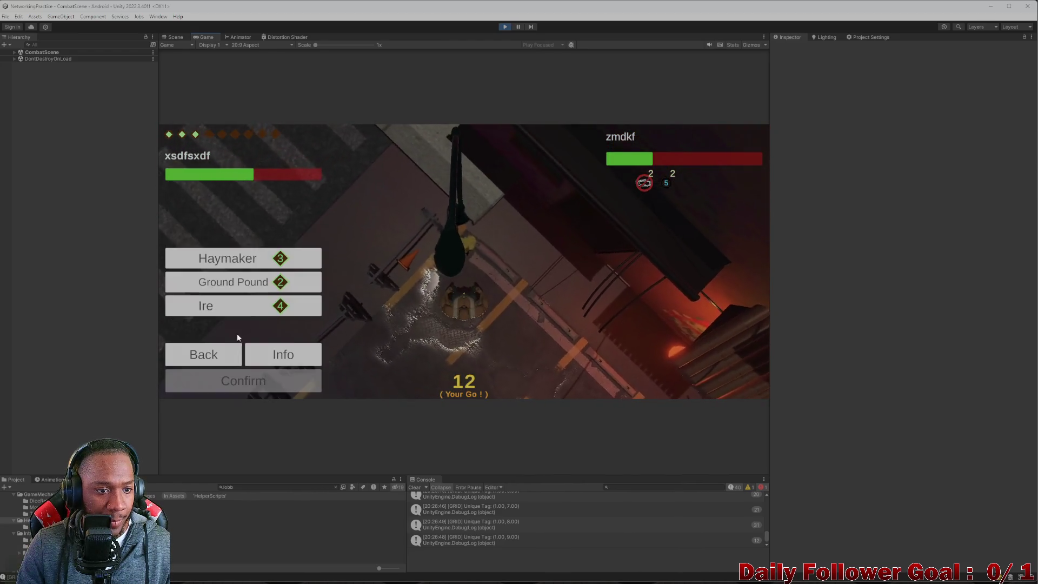
pyautogui.click(255, 260)
pyautogui.click(272, 388)
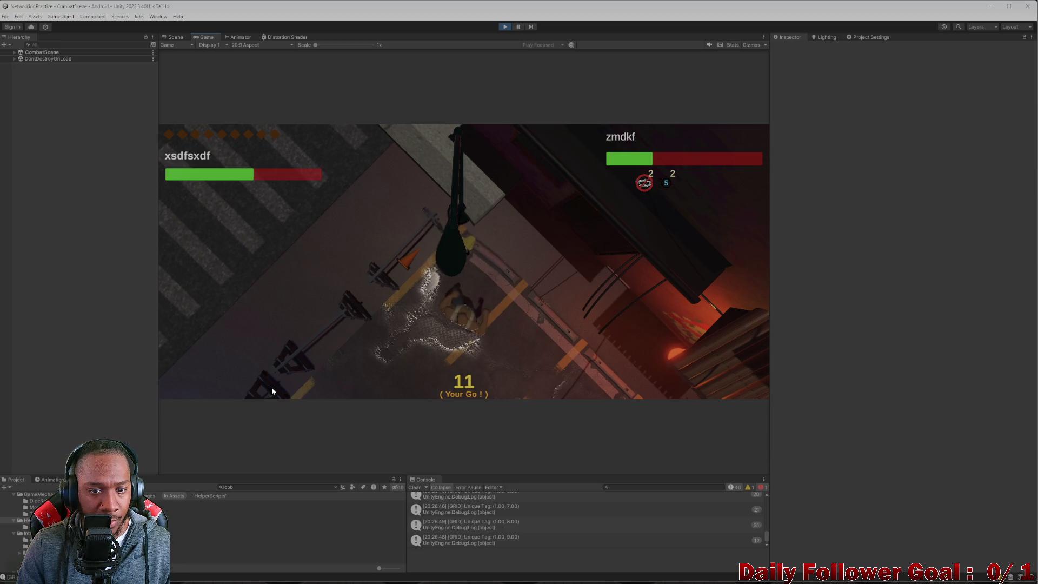
pyautogui.click(264, 388)
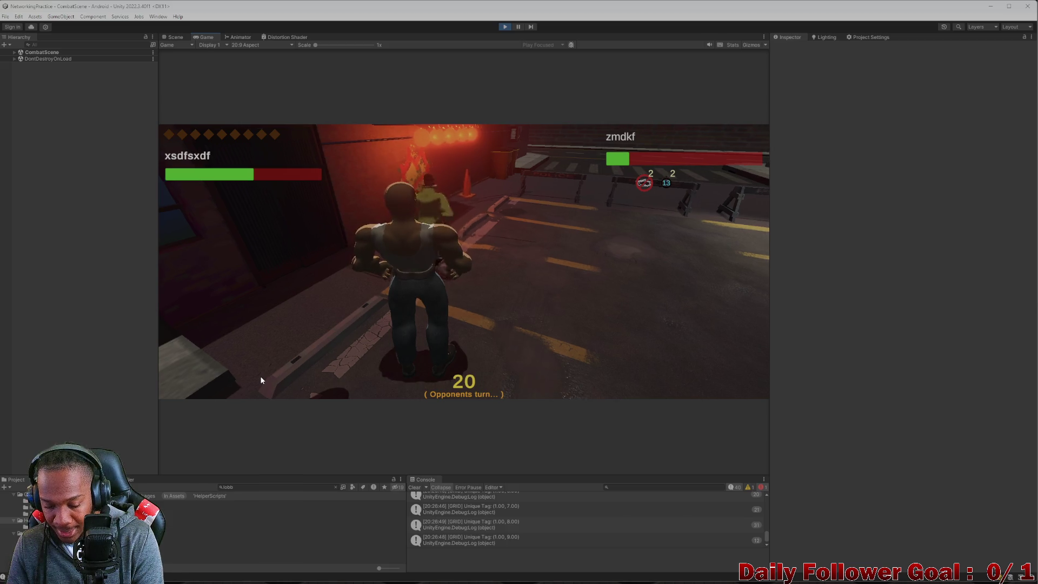
pyautogui.click(261, 375)
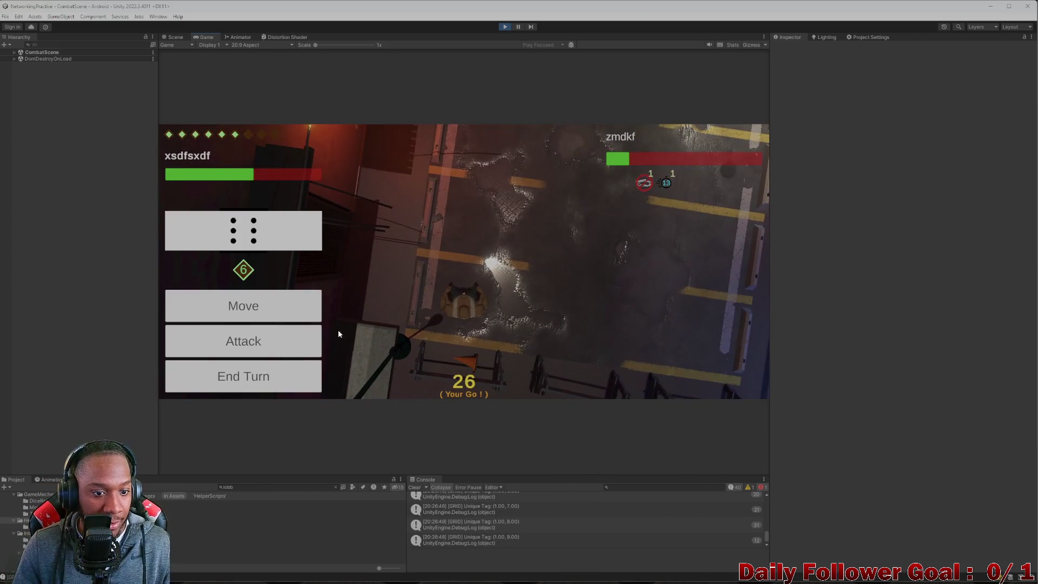
# Move the character a short path and end the turn, then roll a 1 and end again.
pyautogui.click(266, 319)
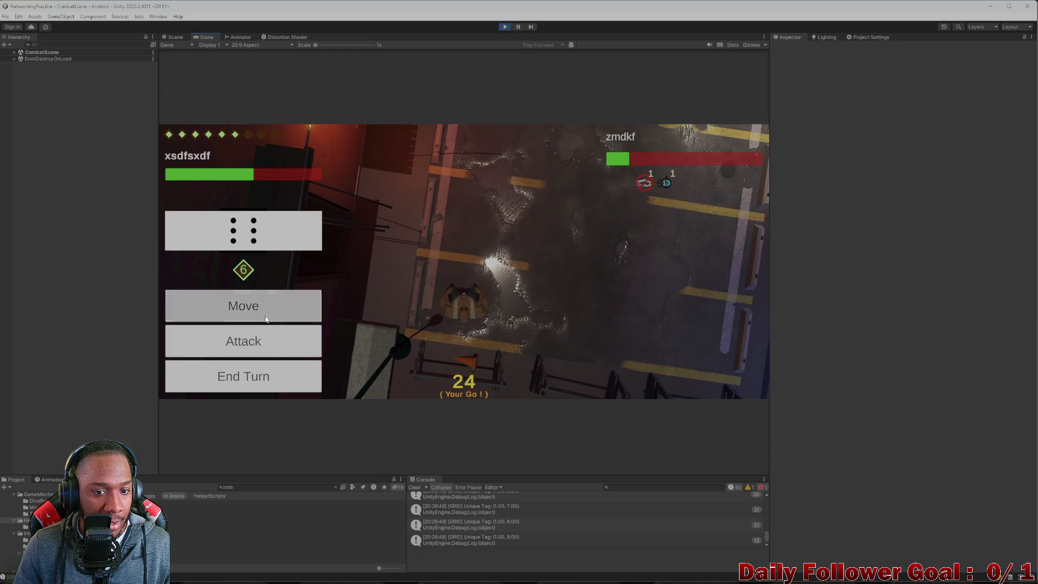
pyautogui.moveTo(459, 311)
pyautogui.mouseDown()
pyautogui.moveTo(529, 251)
pyautogui.moveTo(479, 309)
pyautogui.moveTo(465, 311)
pyautogui.mouseUp()
pyautogui.click(287, 382)
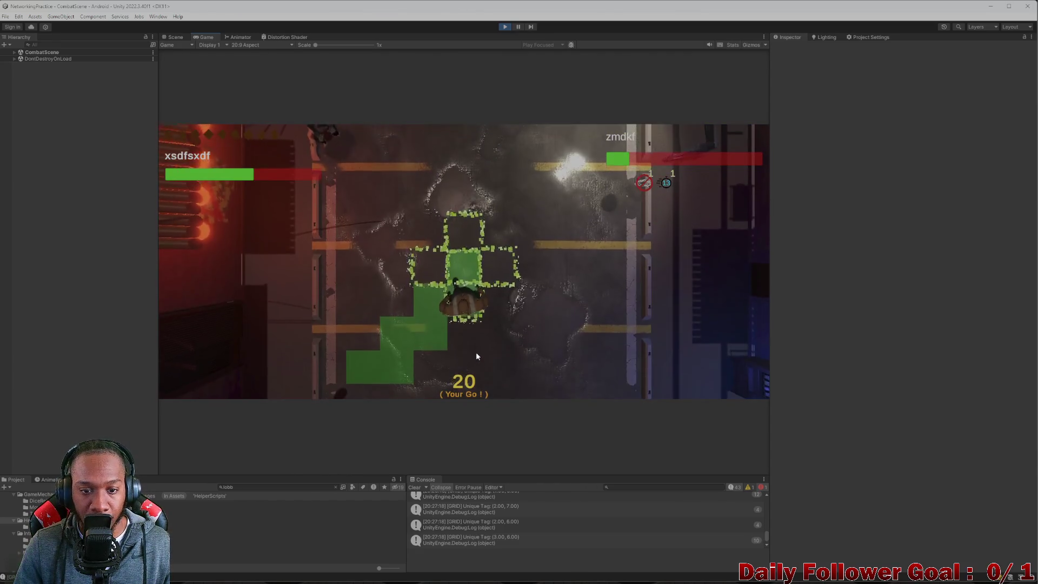
pyautogui.click(300, 374)
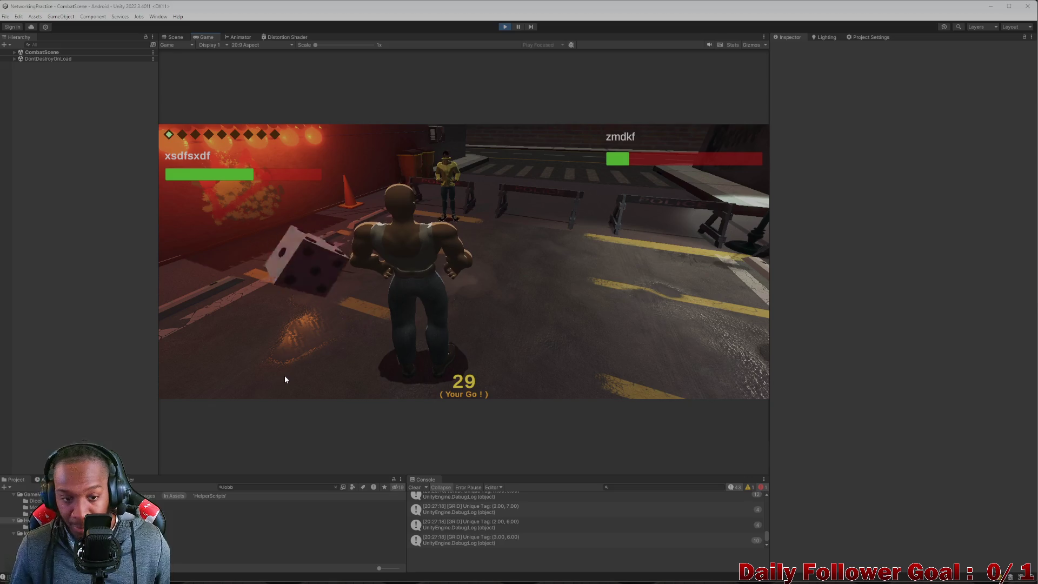
pyautogui.click(303, 286)
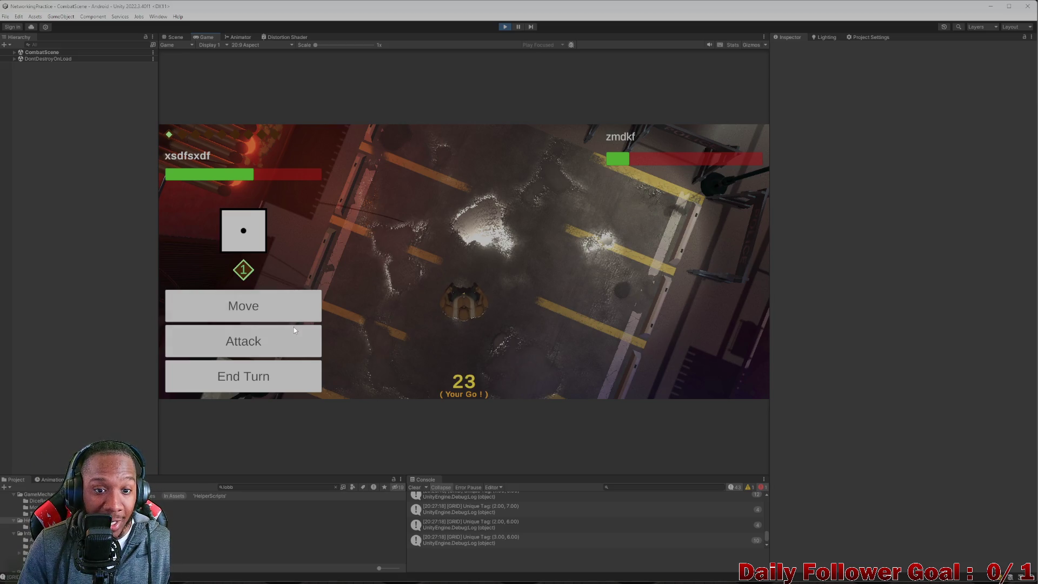
pyautogui.click(292, 380)
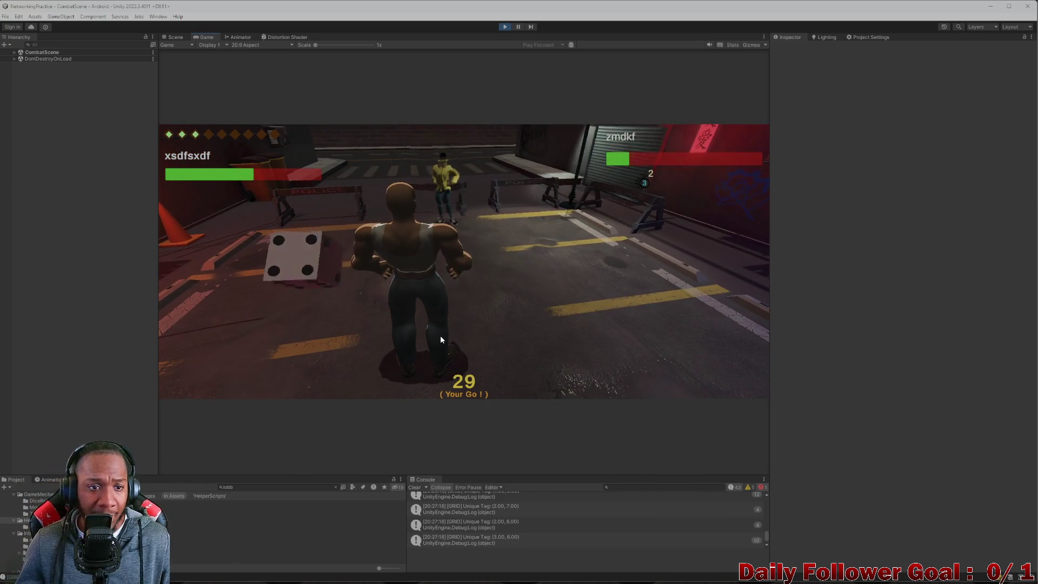
# Roll the die, move one tile, check targeting with a cancelled move, and end the turn.
pyautogui.click(283, 247)
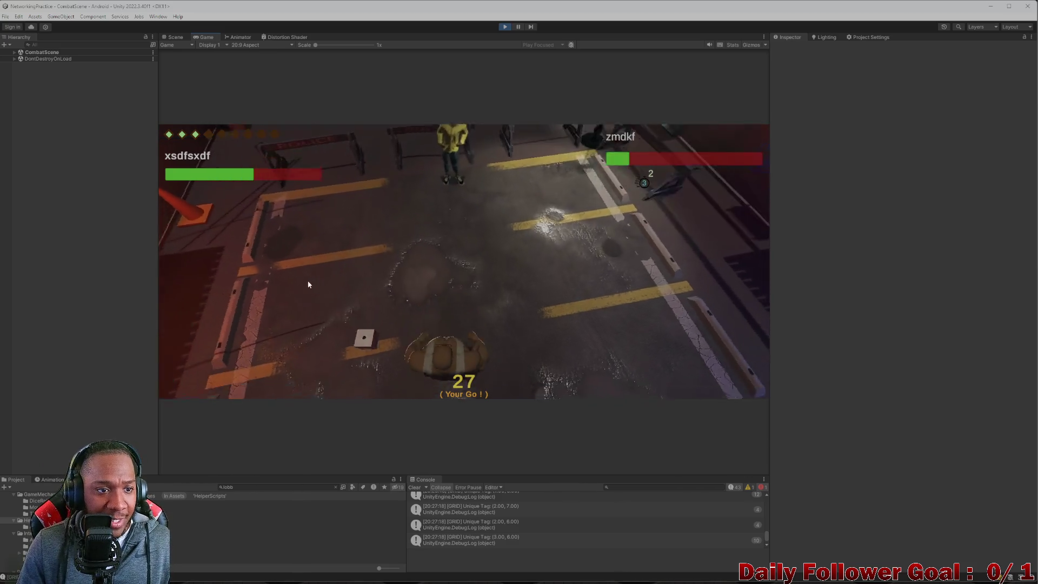
pyautogui.click(311, 305)
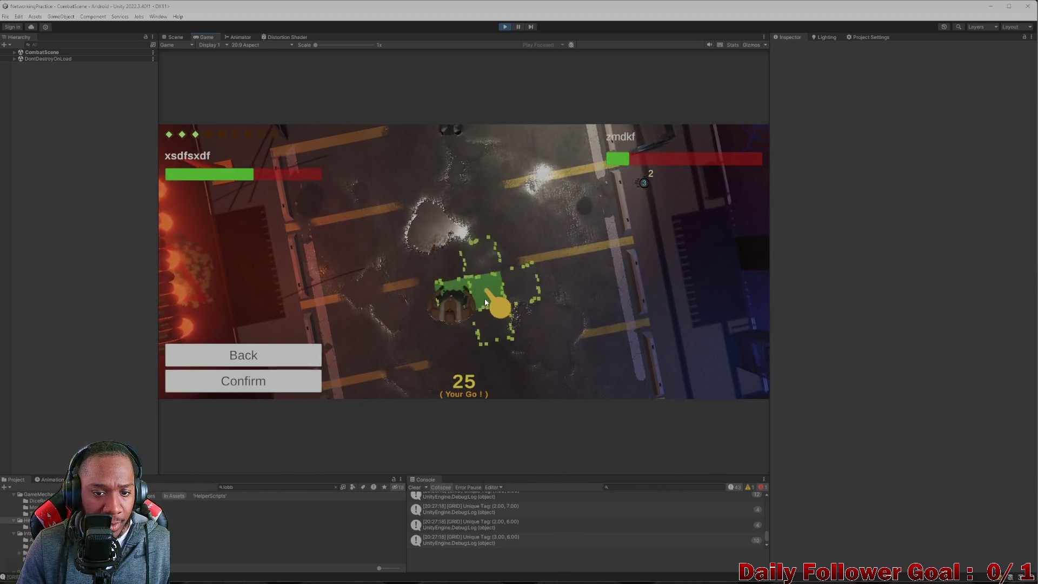
pyautogui.click(459, 280)
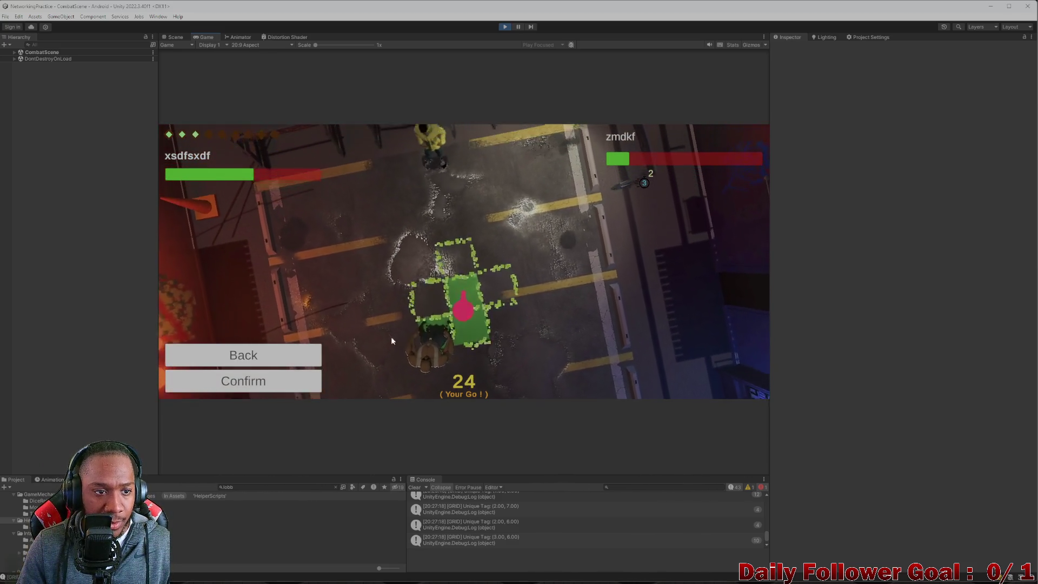
pyautogui.click(294, 383)
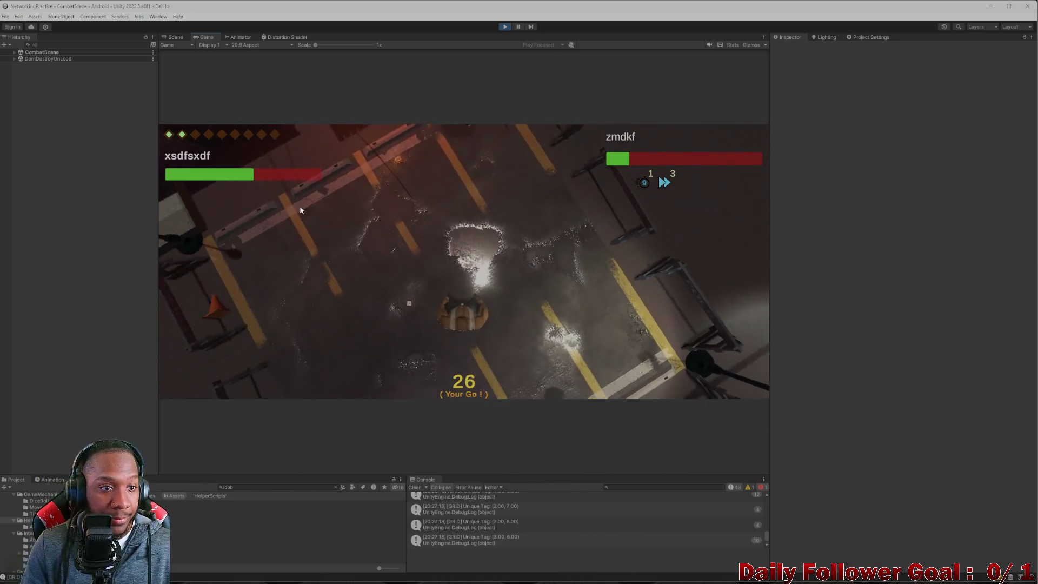
pyautogui.click(294, 312)
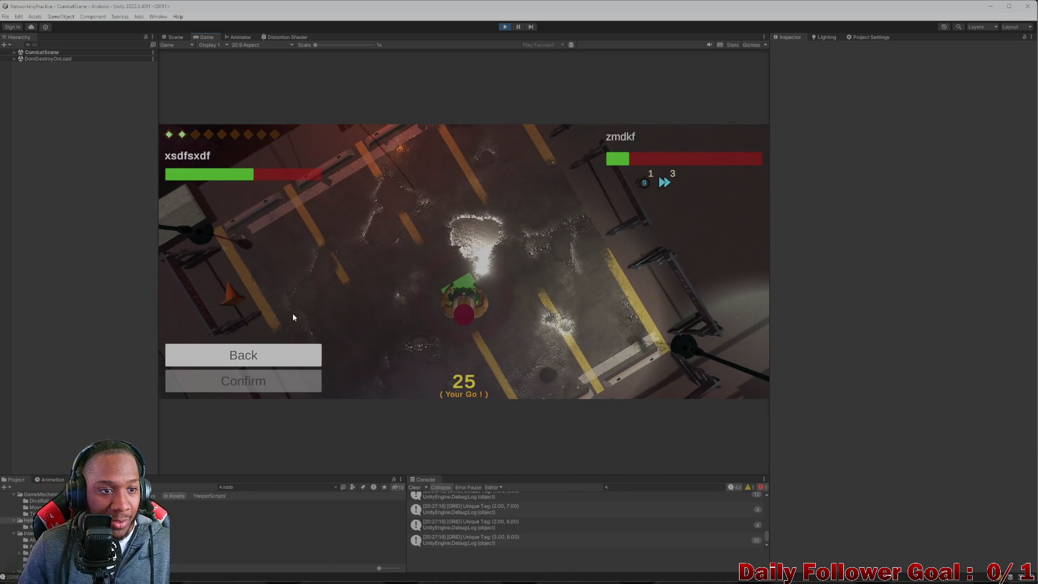
pyautogui.click(275, 361)
pyautogui.click(288, 377)
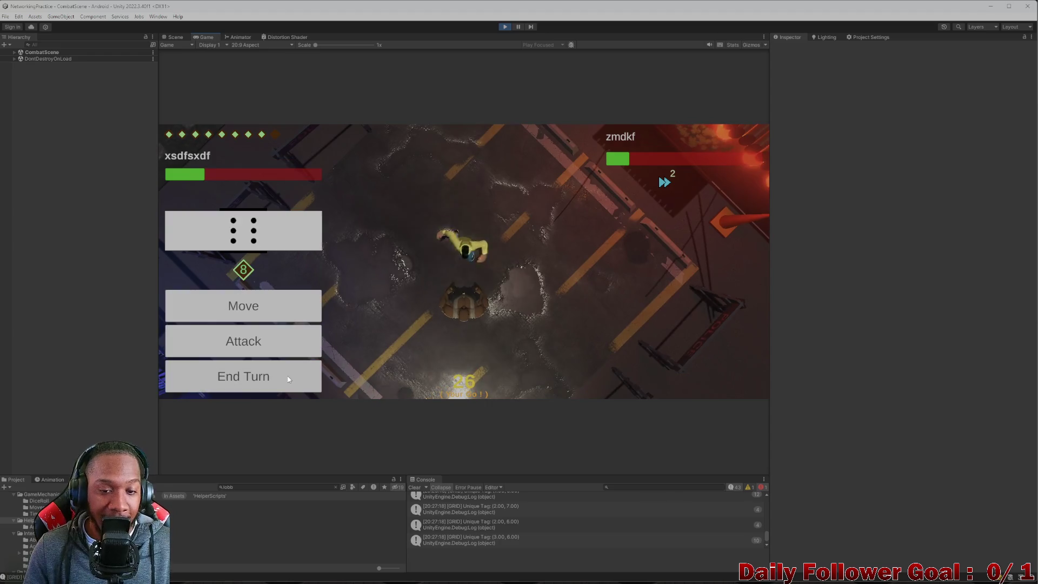
# Finish the opponent with Ire and Haymaker attacks, winning and returning to the lobby.
pyautogui.click(270, 331)
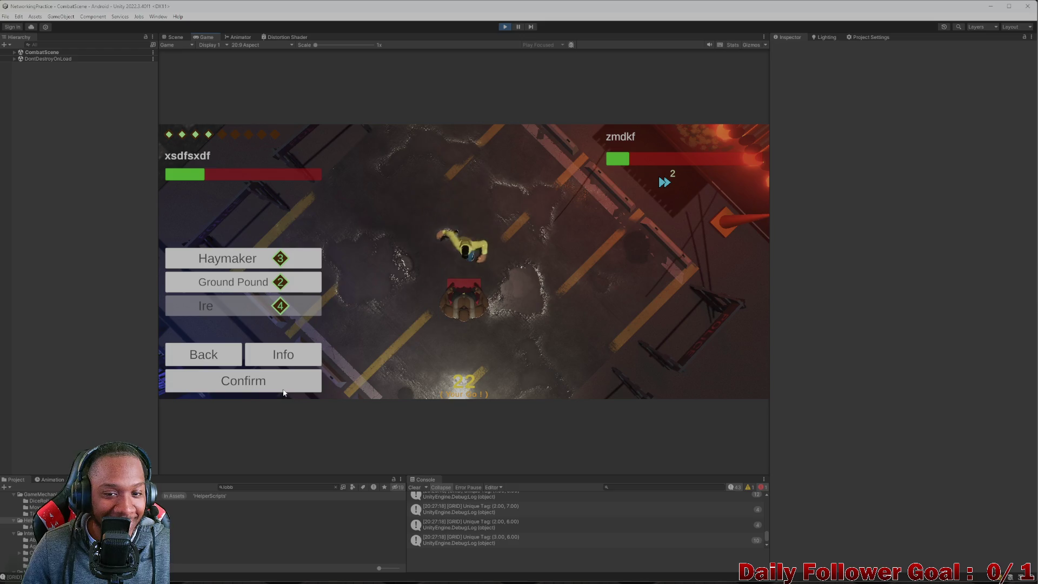
pyautogui.click(283, 388)
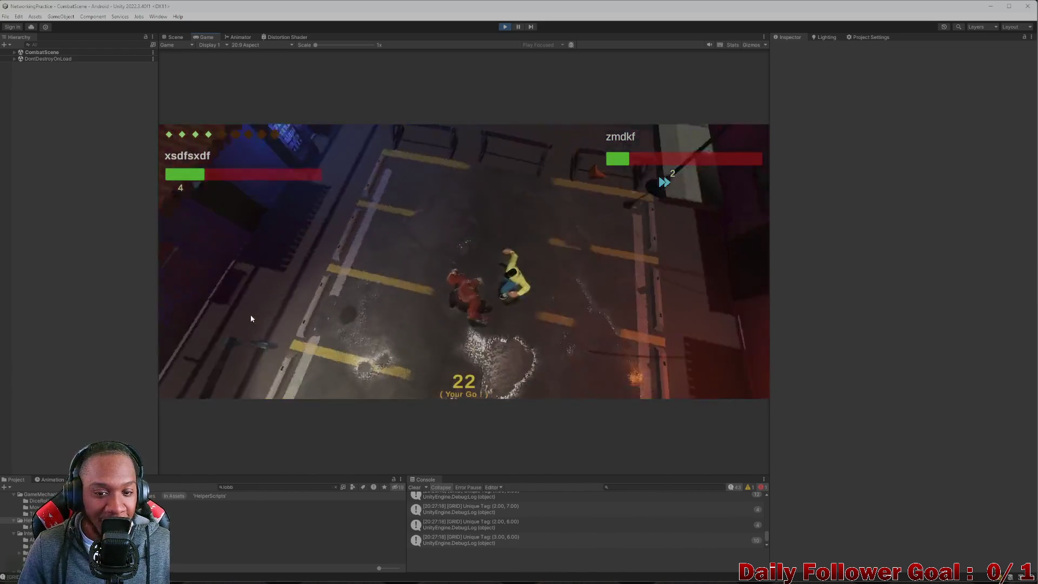
pyautogui.click(229, 341)
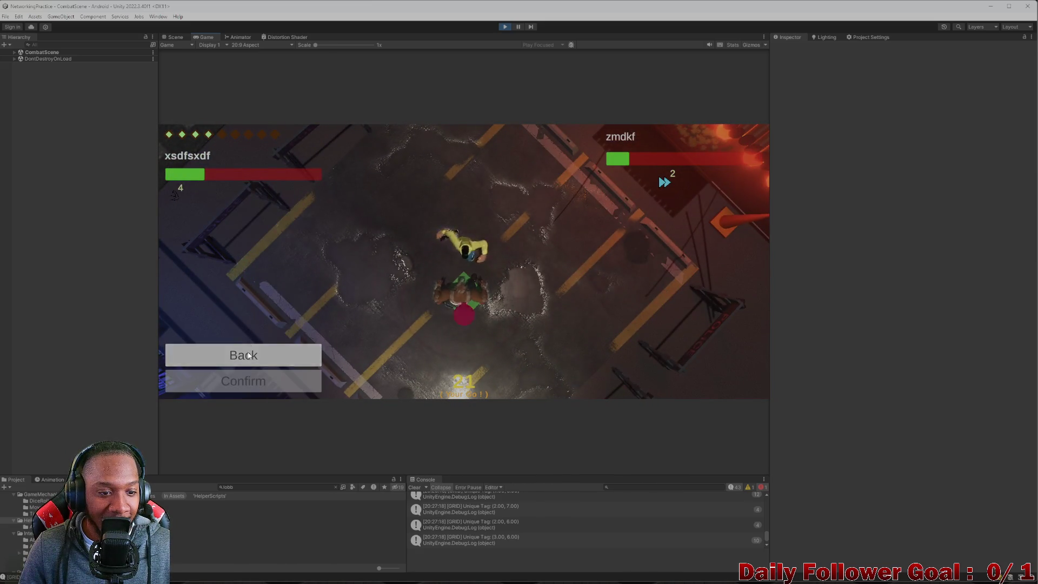
pyautogui.click(240, 267)
pyautogui.click(292, 380)
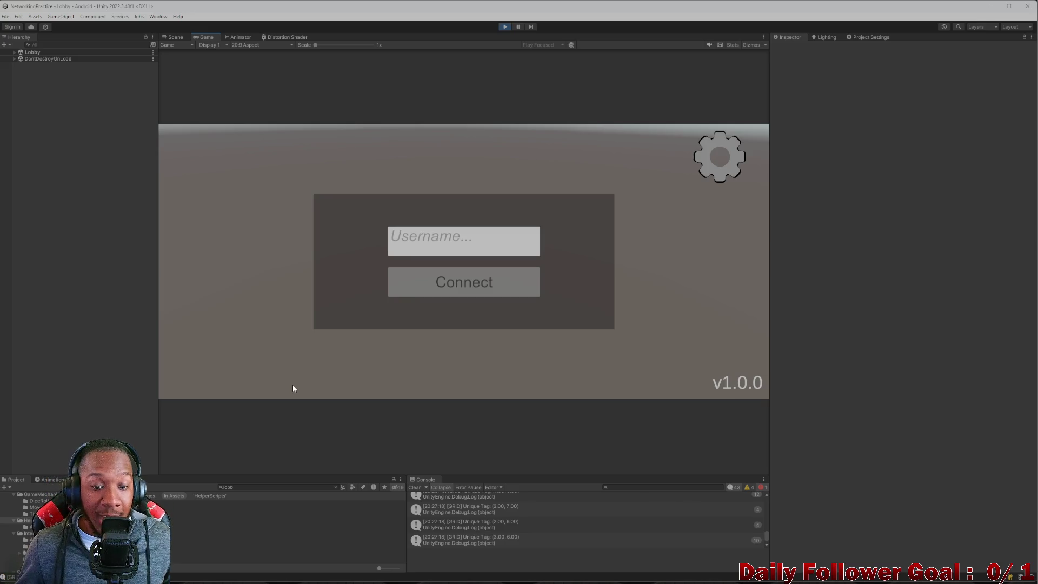
# Exit Play mode and open ToDo.cs in Visual Studio under the ON DECK heading.
pyautogui.click(504, 27)
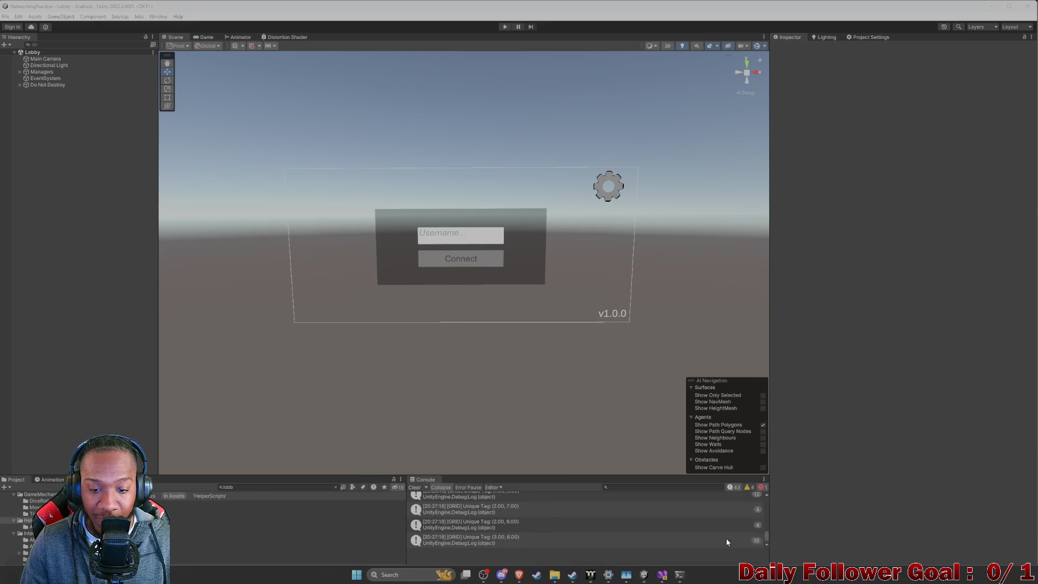
pyautogui.click(662, 574)
pyautogui.click(161, 223)
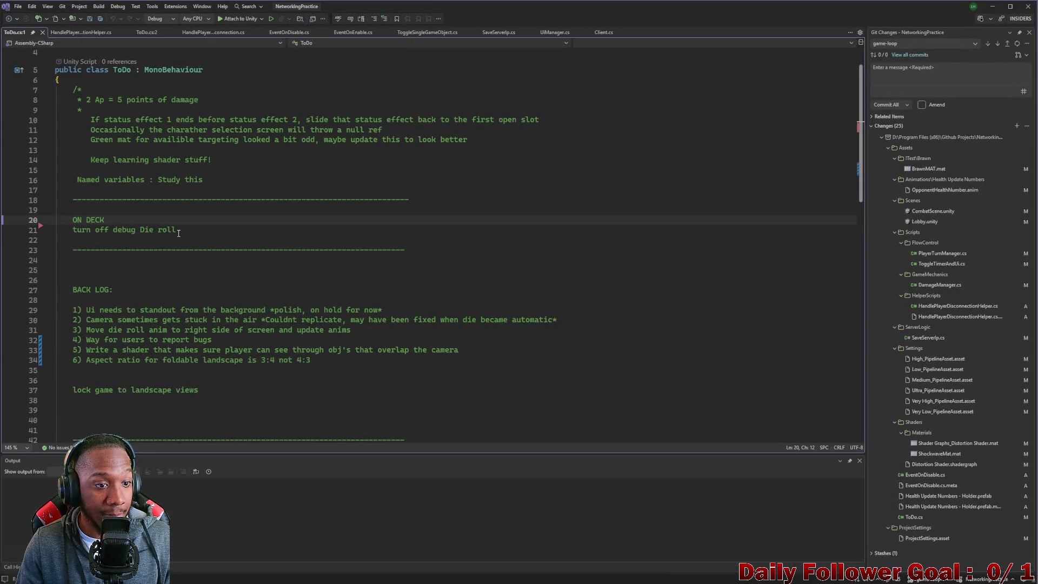
# Replace the debug die roll note with a note that combat UI isn't disabled on stun.
pyautogui.moveTo(178, 233); pyautogui.dragTo(73, 231)
pyautogui.press('BackSpace')
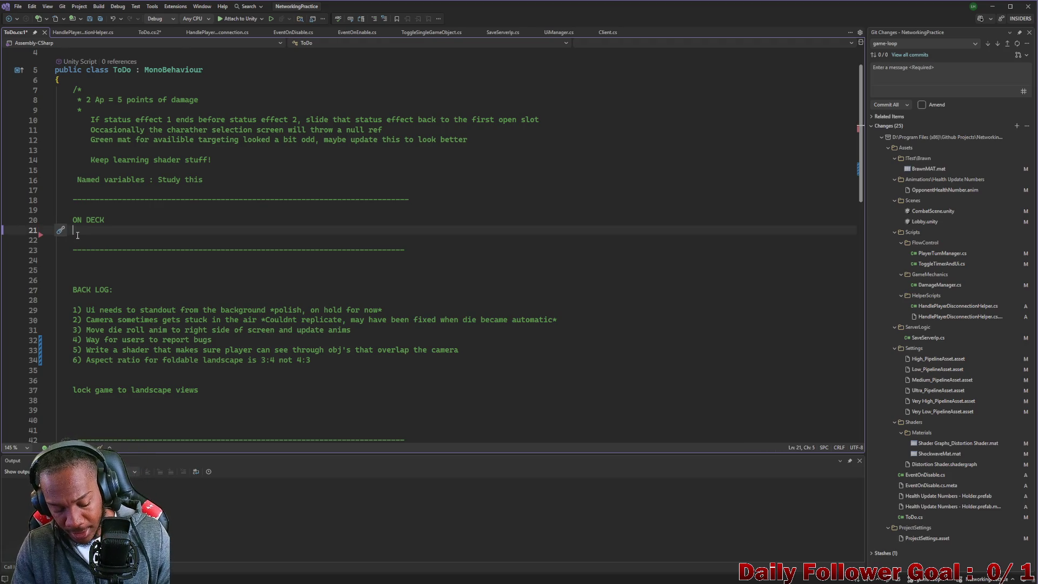
pyautogui.write('other die images are wrong in combat ui')
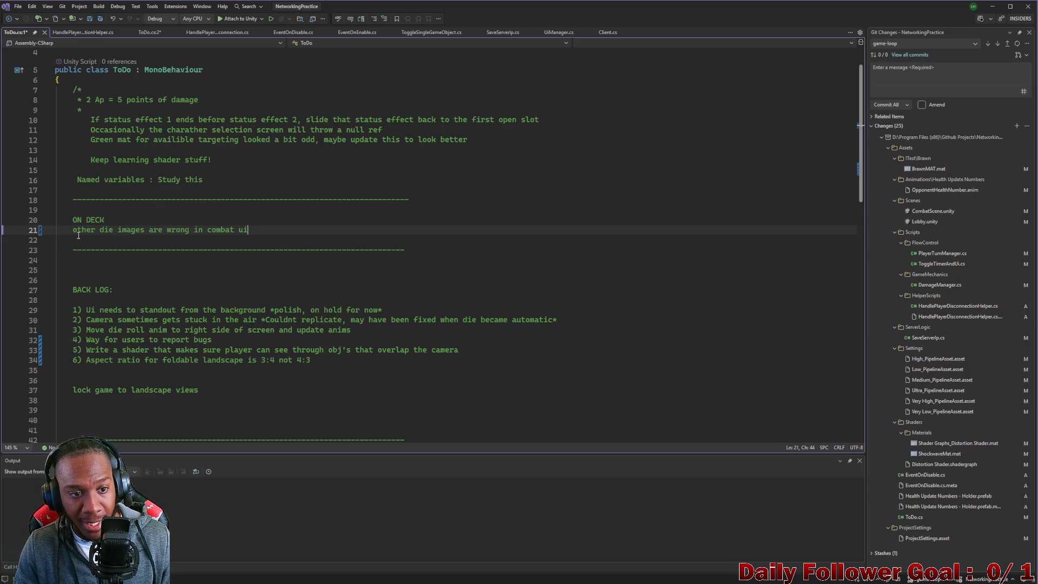
pyautogui.press('Return')
pyautogui.write('s')
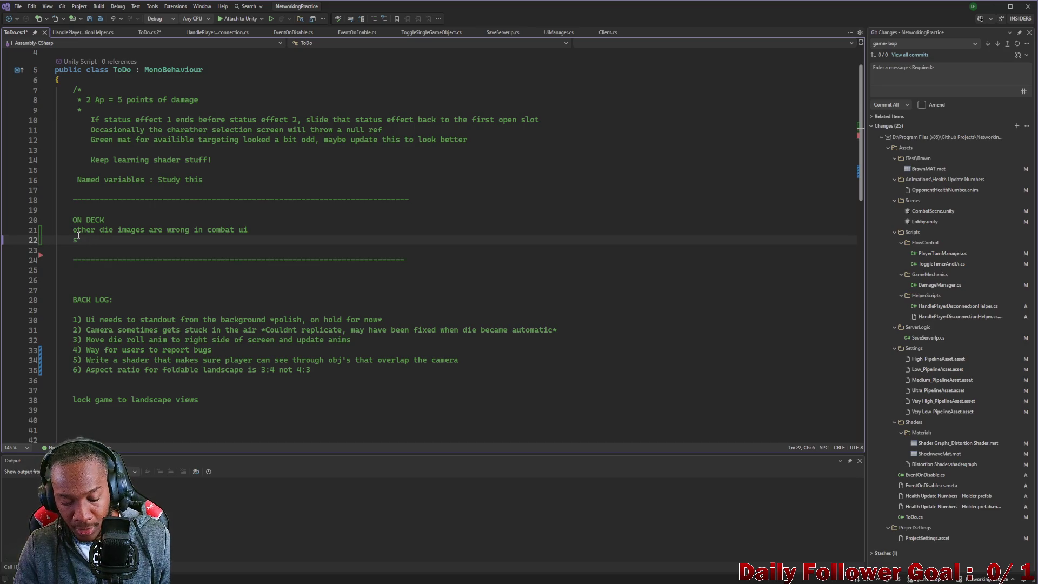
pyautogui.press('BackSpace')
pyautogui.write('ui ')
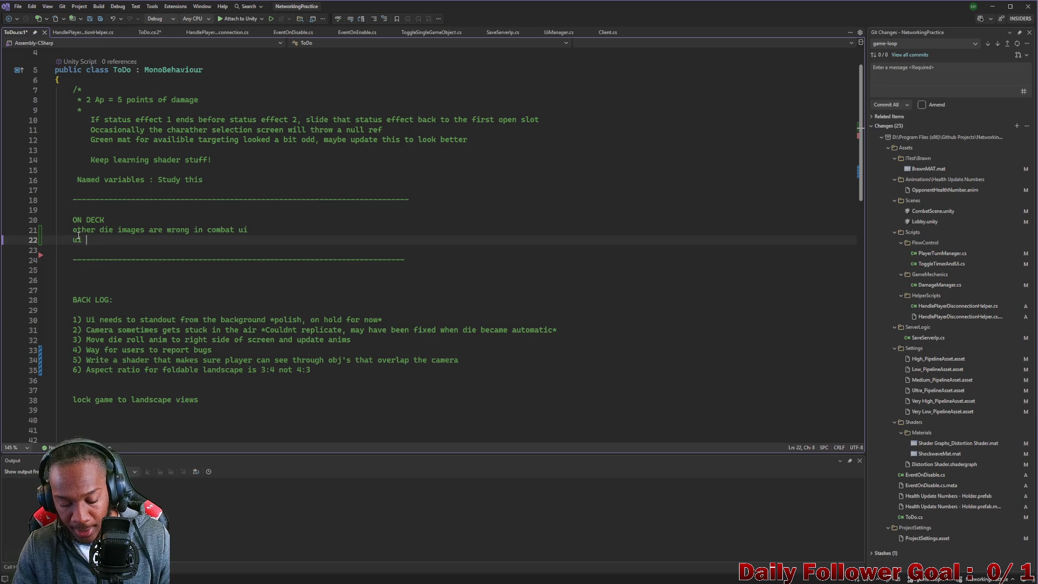
pyautogui.write('not')
pyautogui.press('BackSpace')
pyautogui.press('BackSpace')
pyautogui.press('BackSpace')
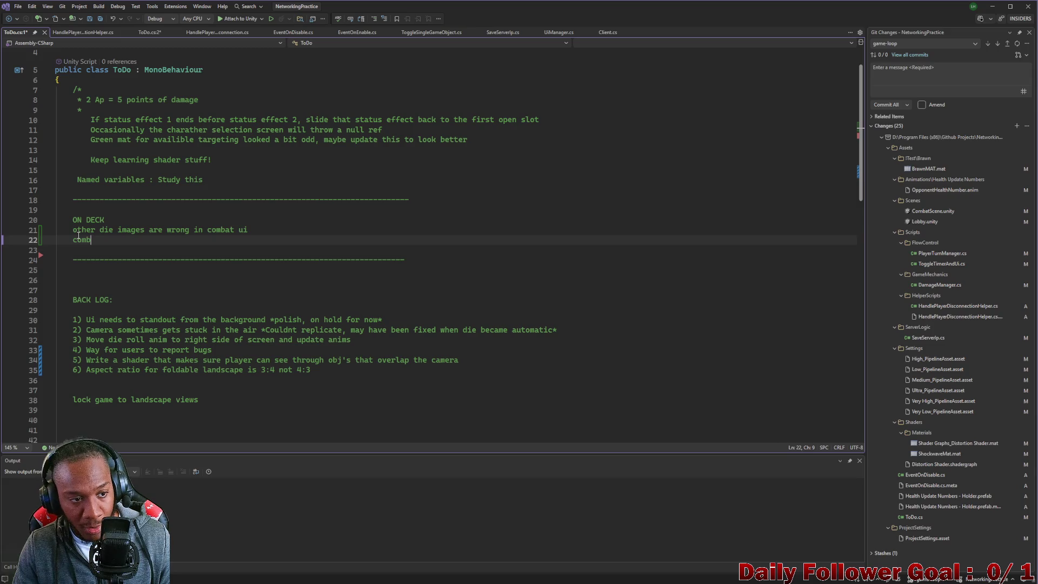
pyautogui.write('at')
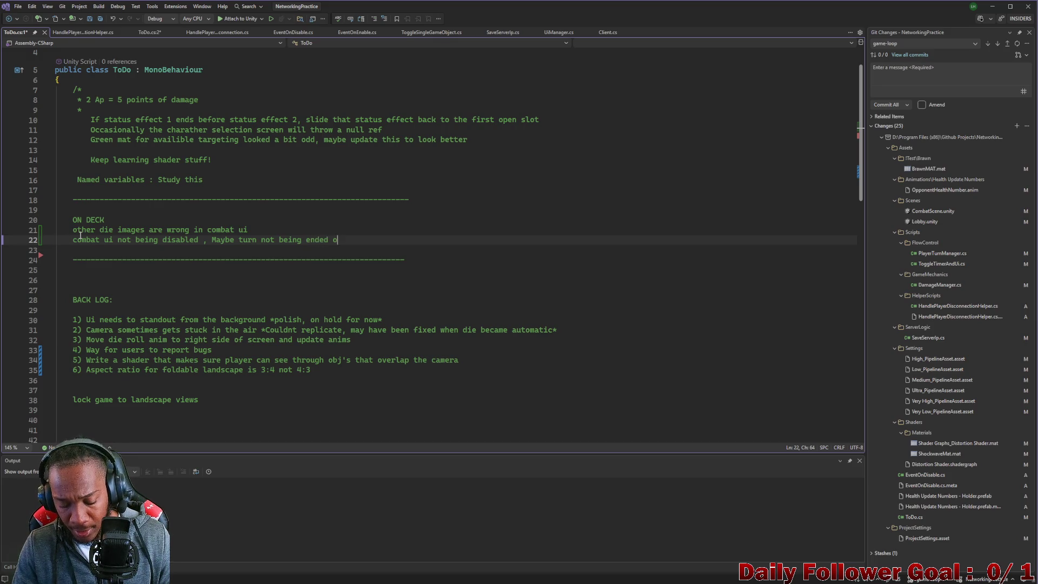
pyautogui.write('n stun')
# Add the note 'speedster quick punch needs to cost 2 AP' on line 23 and save ToDo.cs.
pyautogui.press('Return')
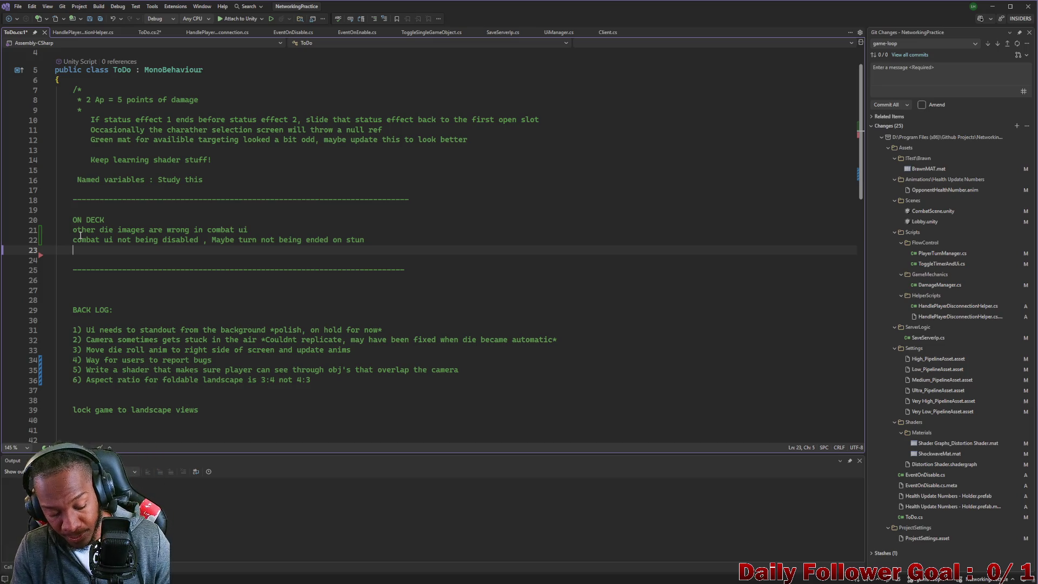
pyautogui.write('speedte')
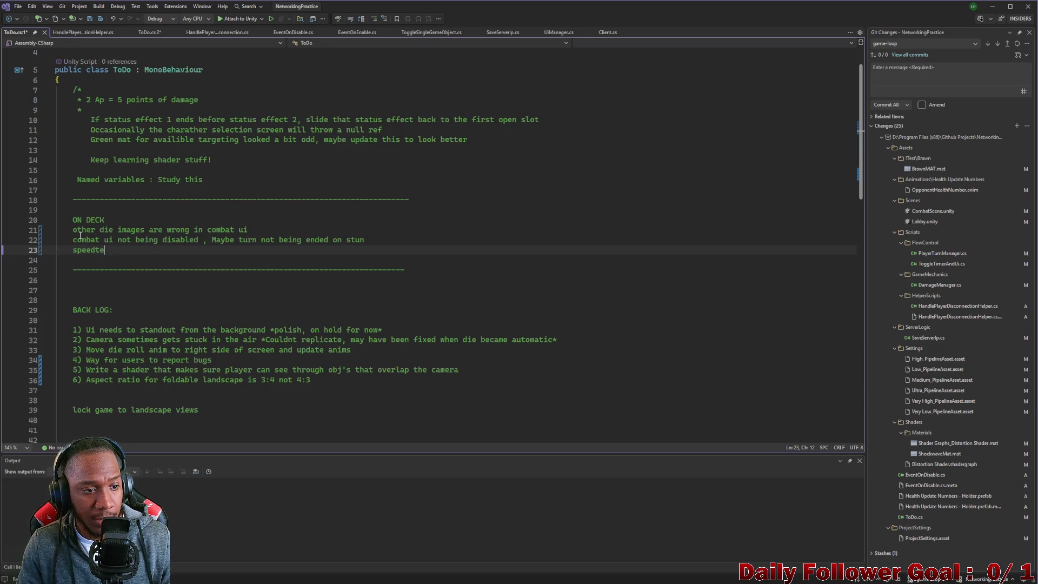
pyautogui.press('BackSpace')
pyautogui.press('BackSpace')
pyautogui.write('ster ')
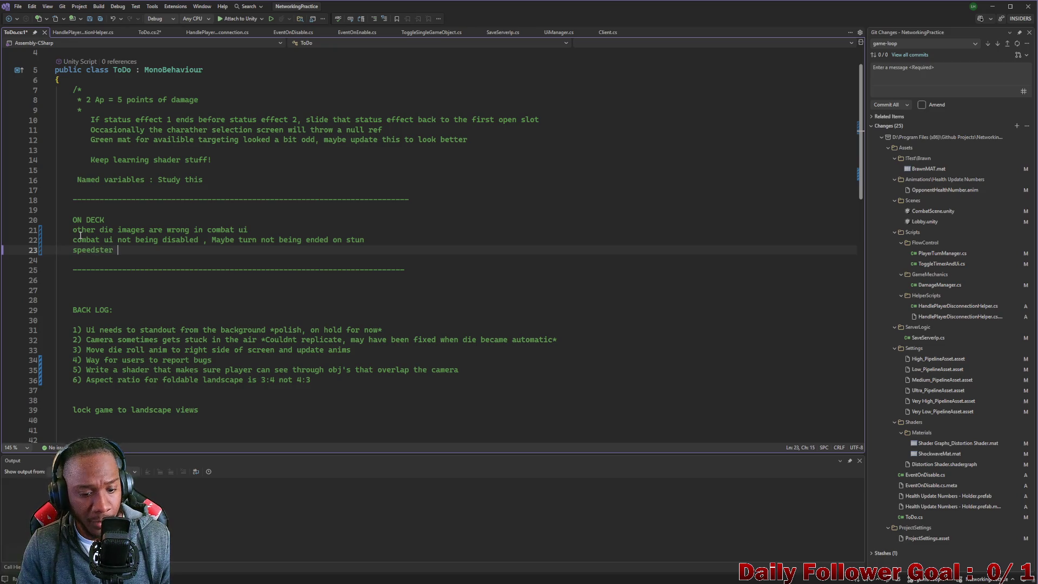
pyautogui.write('qu')
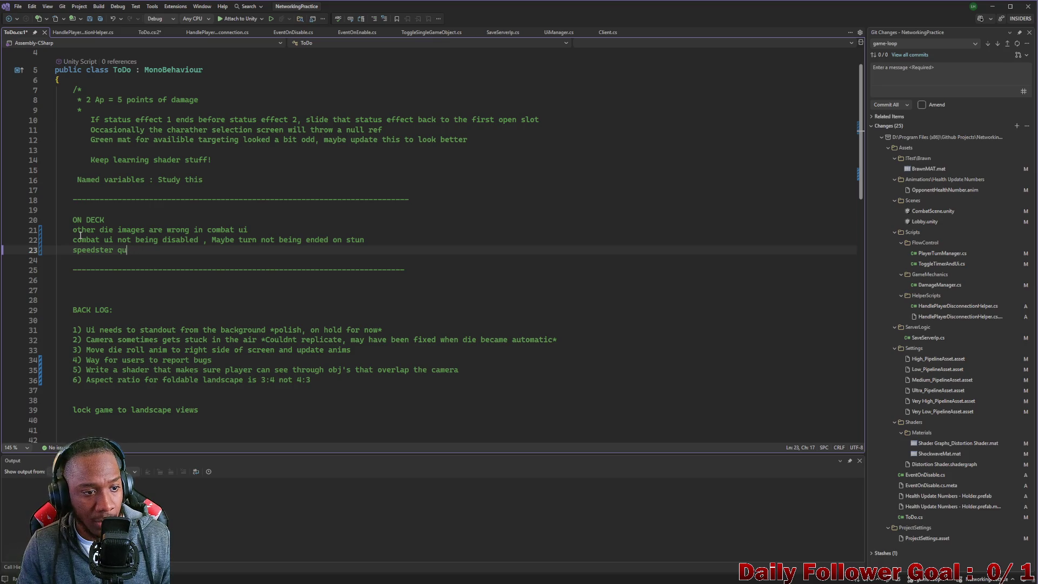
pyautogui.write('ick pun')
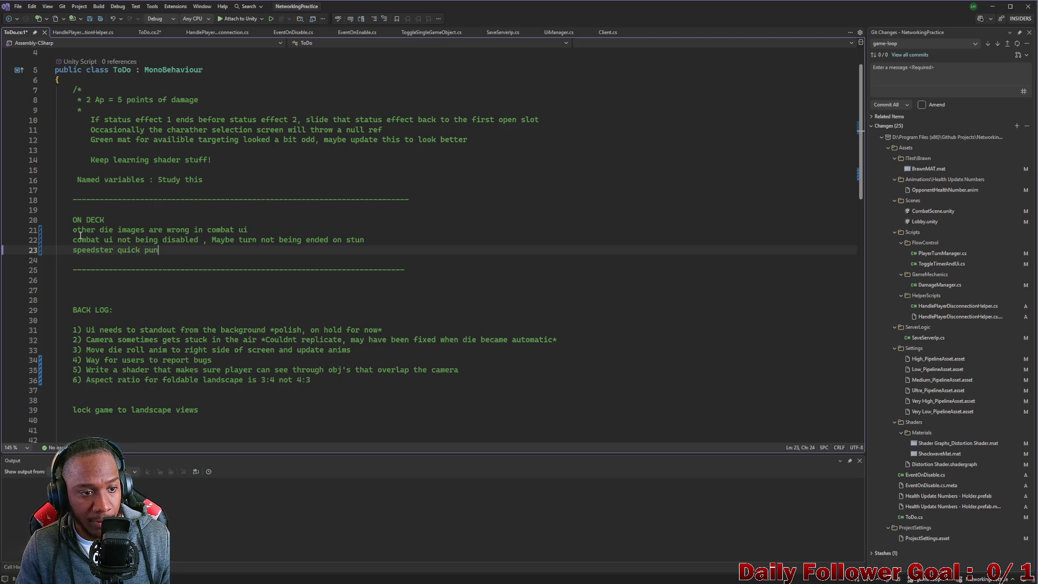
pyautogui.write('ch need')
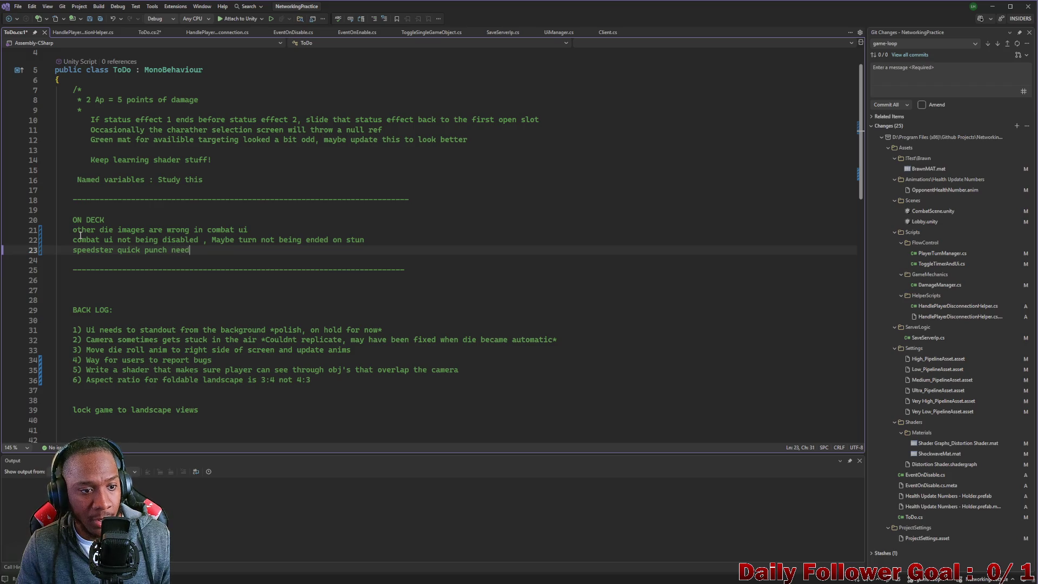
pyautogui.write('s to be se')
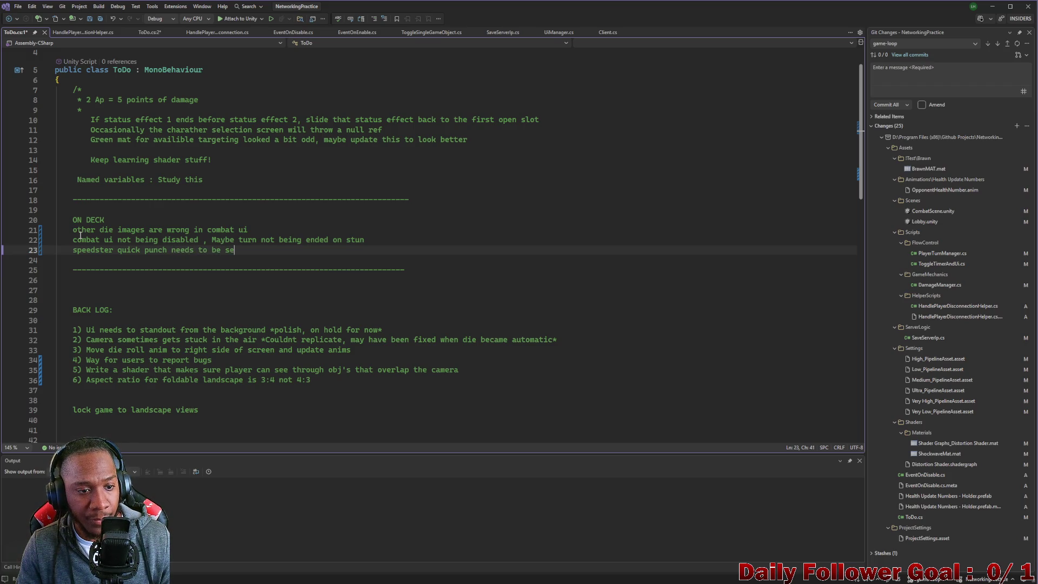
pyautogui.write('nt')
pyautogui.press('BackSpace')
pyautogui.press('BackSpace')
pyautogui.press('BackSpace')
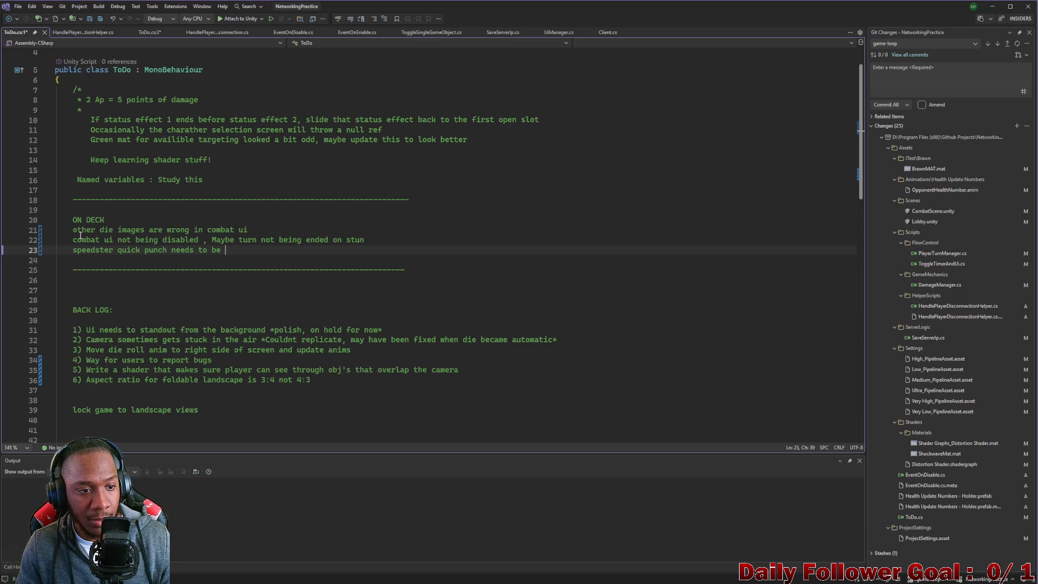
pyautogui.press('BackSpace')
pyautogui.press('BackSpace')
pyautogui.press('BackSpace')
pyautogui.write('needs ')
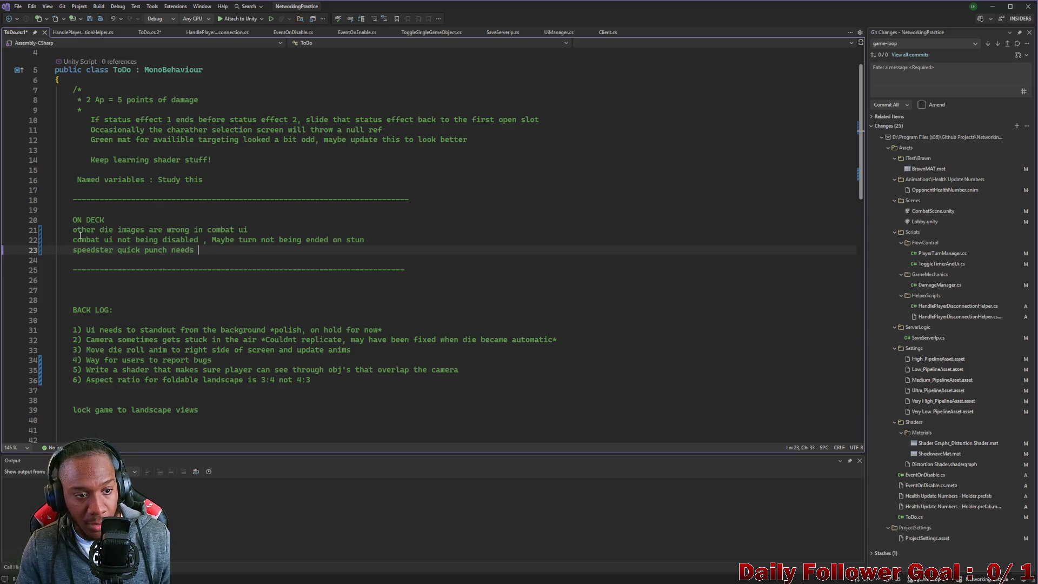
pyautogui.write('to cosd')
pyautogui.press('BackSpace')
pyautogui.write('t 2 AP')
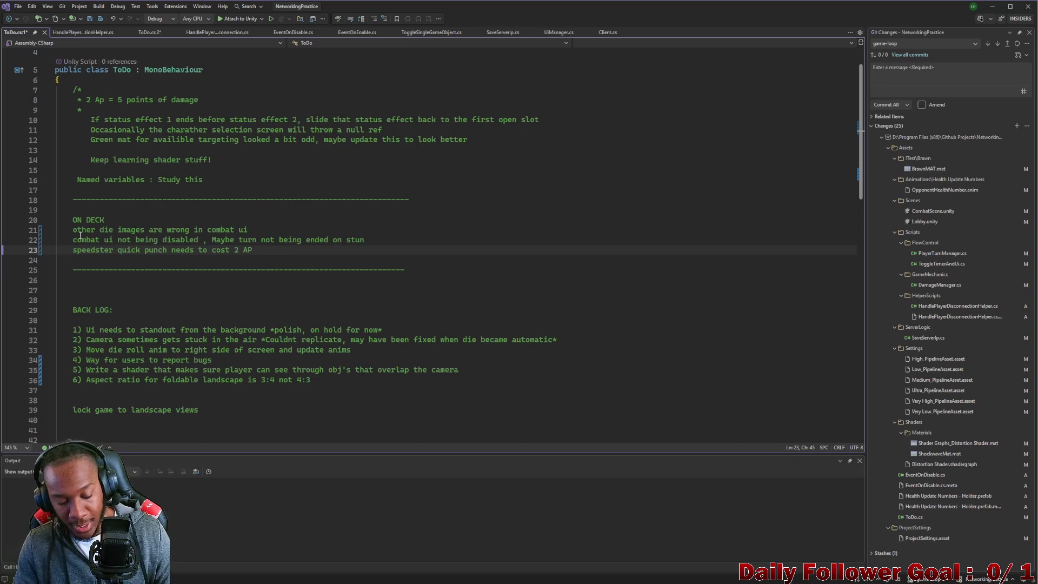
pyautogui.hotkey('ctrl', 's')
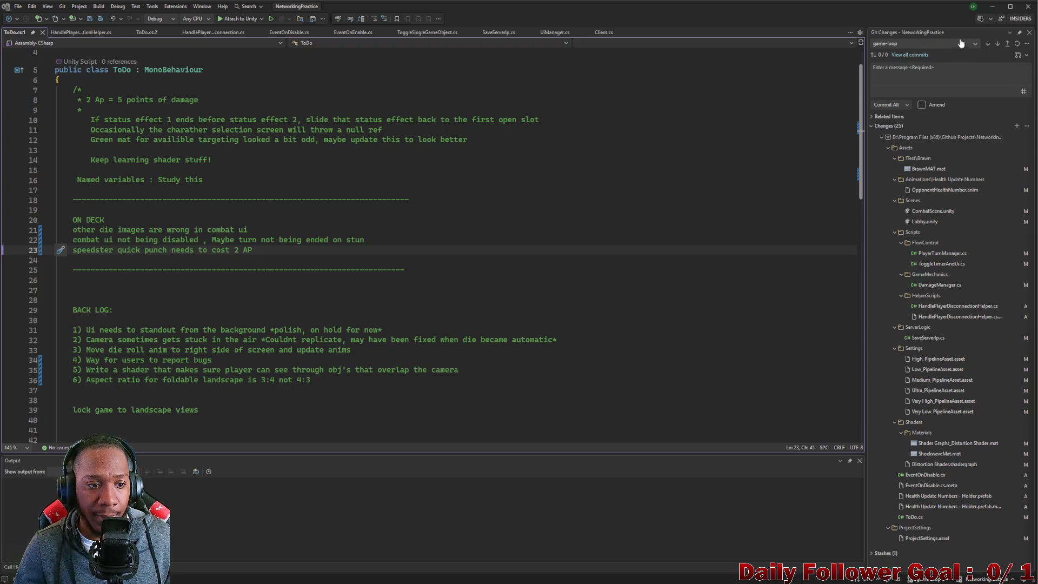
# Return to Unity and open CombatScene from a 'combat' Project search.
pyautogui.click(993, 7)
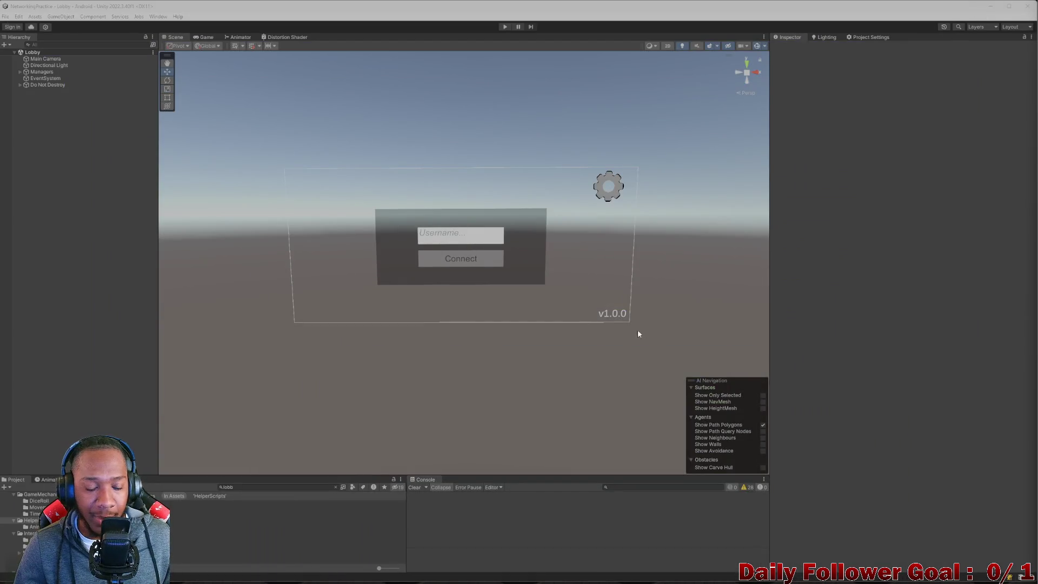
pyautogui.click(247, 487)
pyautogui.write('combatg')
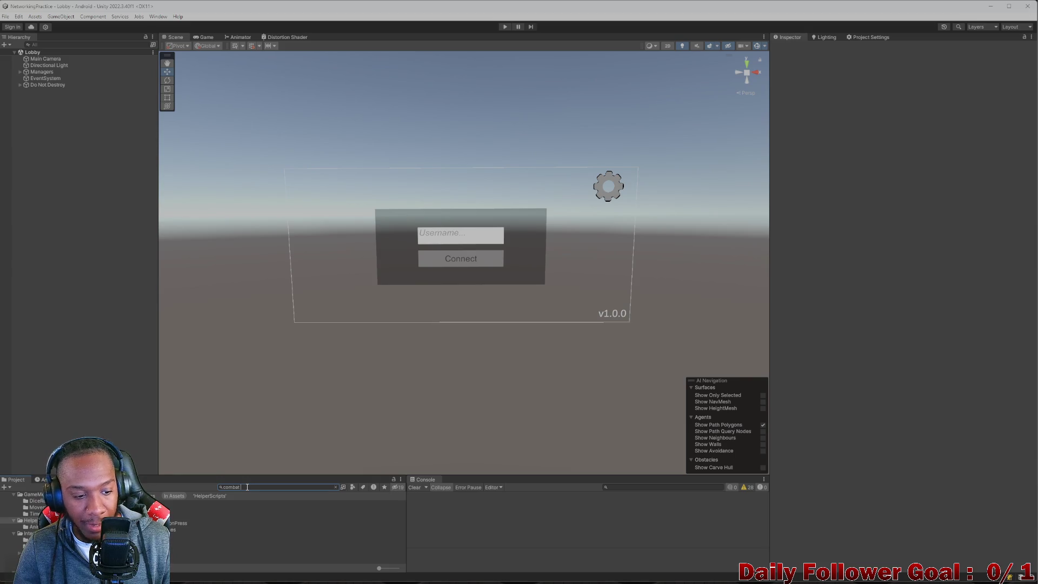
pyautogui.doubleClick(246, 509)
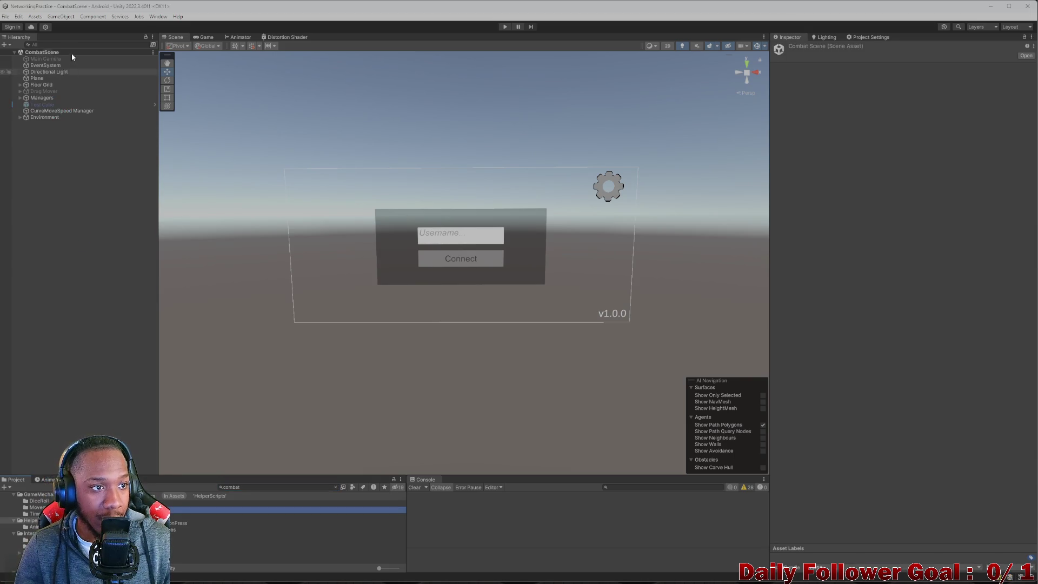
# Filter the Hierarchy for 'die', compare Die - 1 with Die - 6, and activate the Background Panel.
pyautogui.write('die')
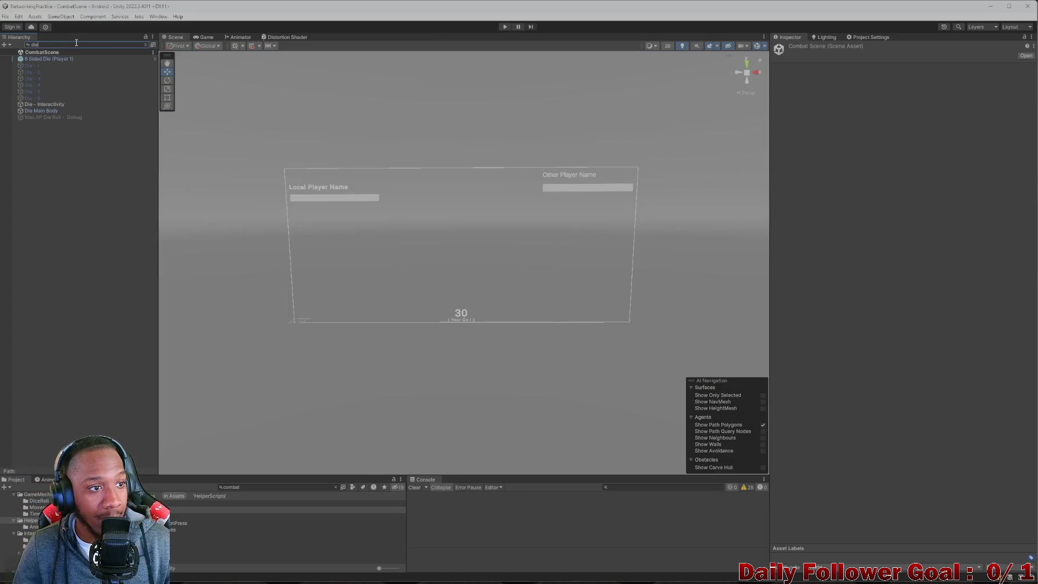
pyautogui.click(38, 66)
pyautogui.click(145, 45)
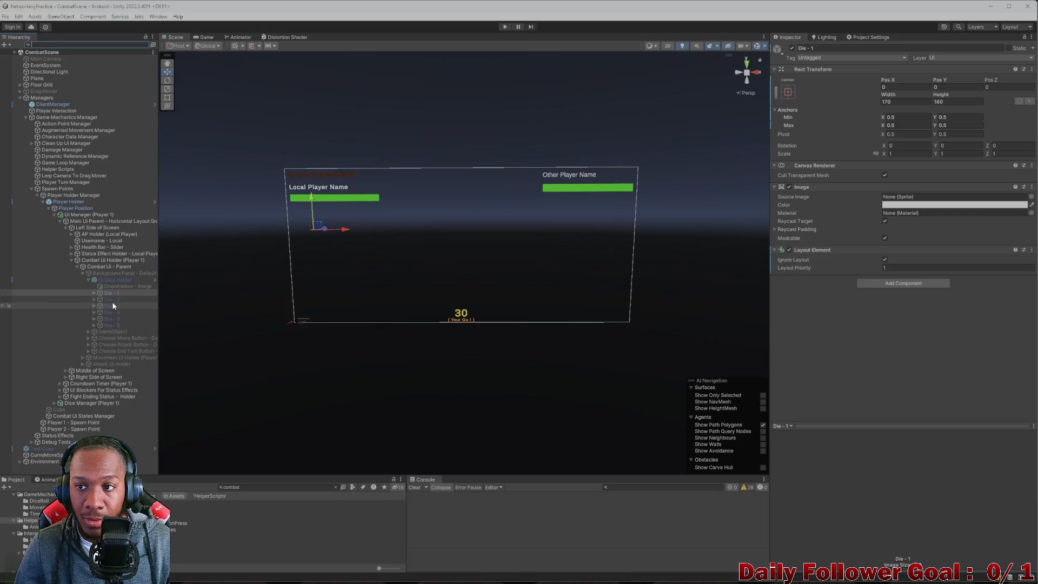
pyautogui.click(112, 325)
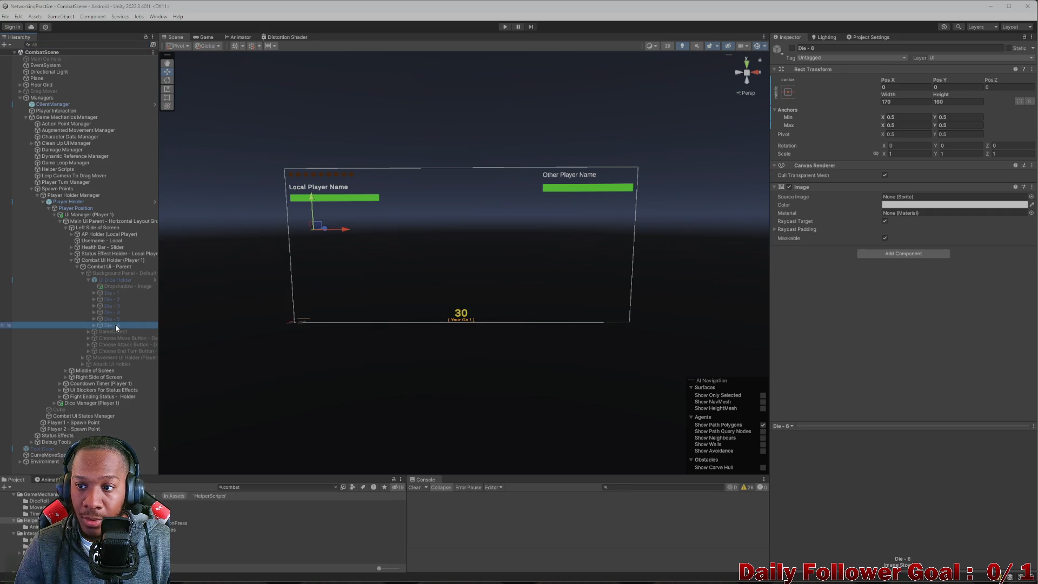
pyautogui.click(112, 293)
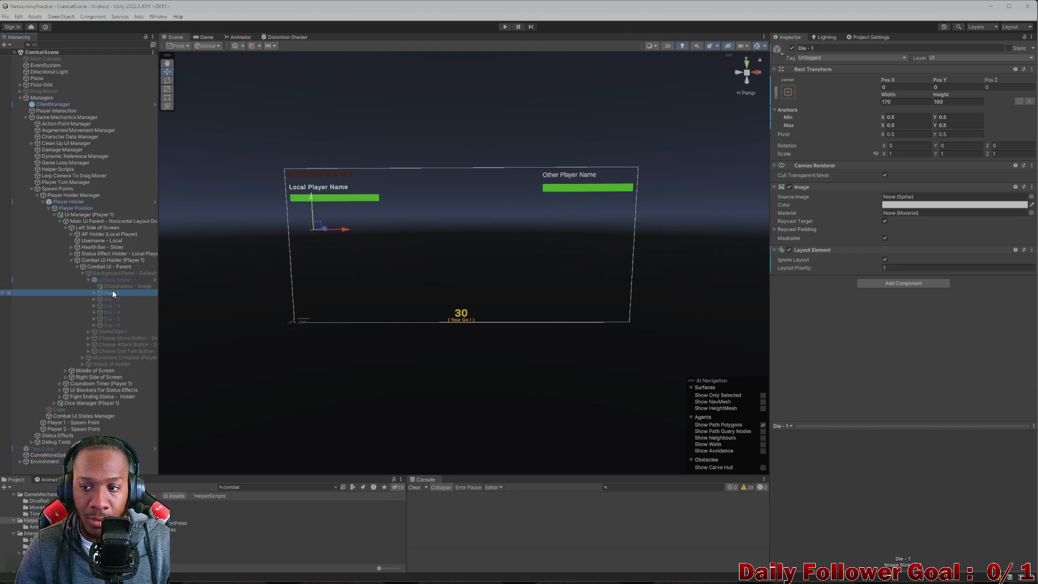
pyautogui.click(107, 325)
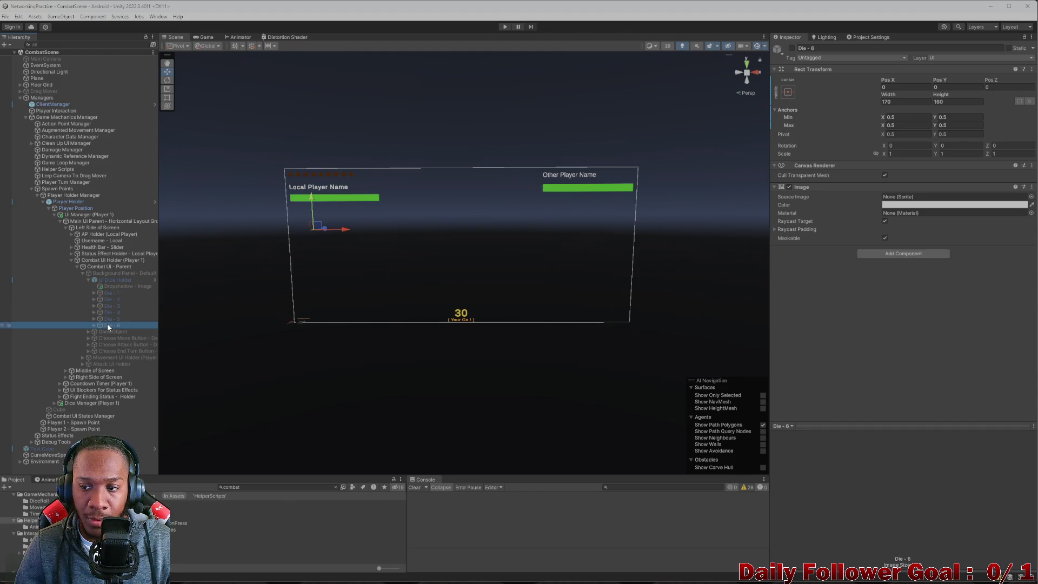
pyautogui.click(114, 273)
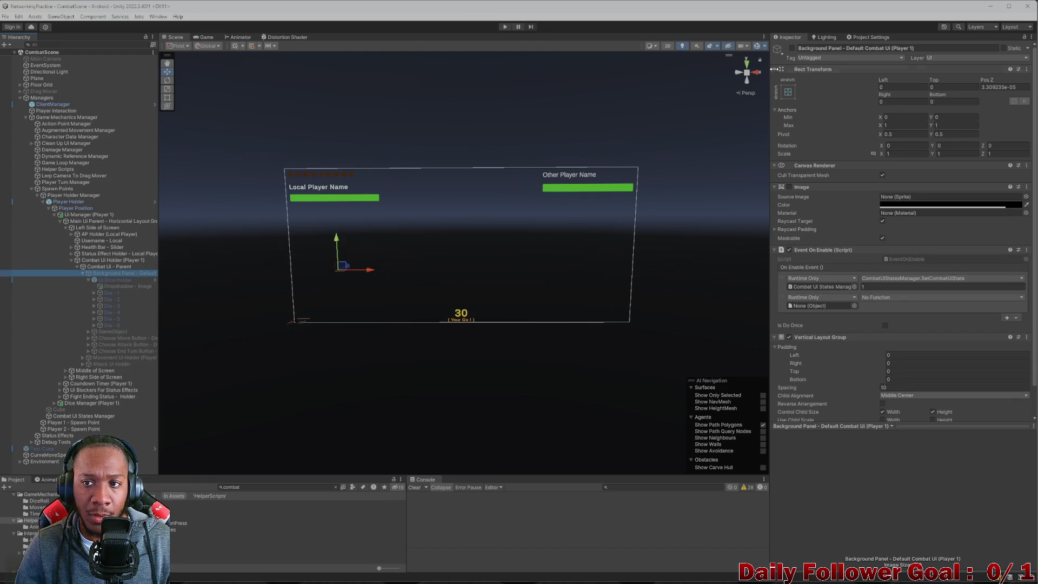
pyautogui.click(792, 48)
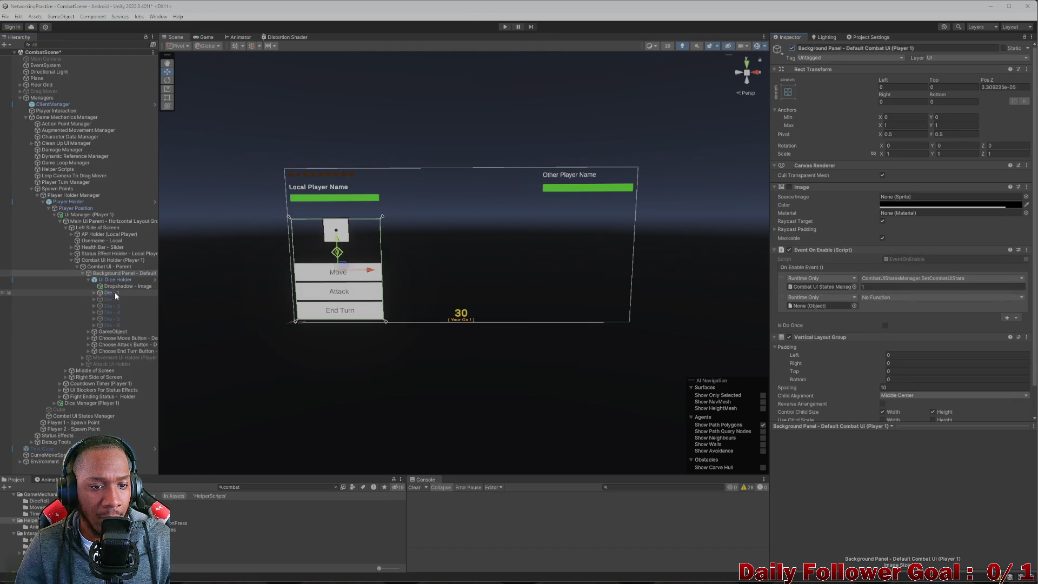
# Step through the dice, toggling Die - 6 and Die - 1 active to test their display.
pyautogui.click(116, 294)
pyautogui.click(116, 303)
pyautogui.click(117, 313)
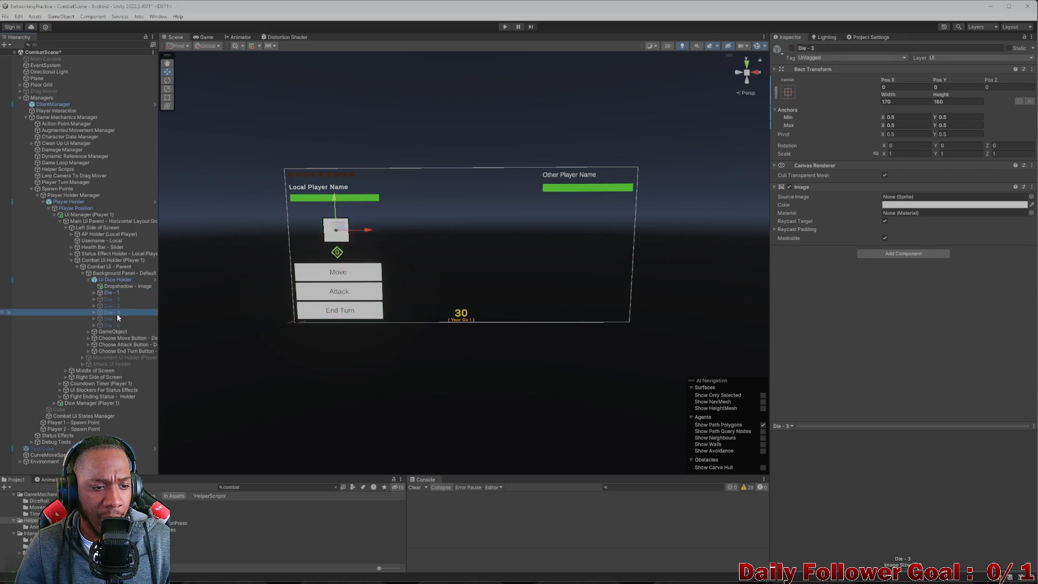
pyautogui.click(116, 324)
pyautogui.click(792, 48)
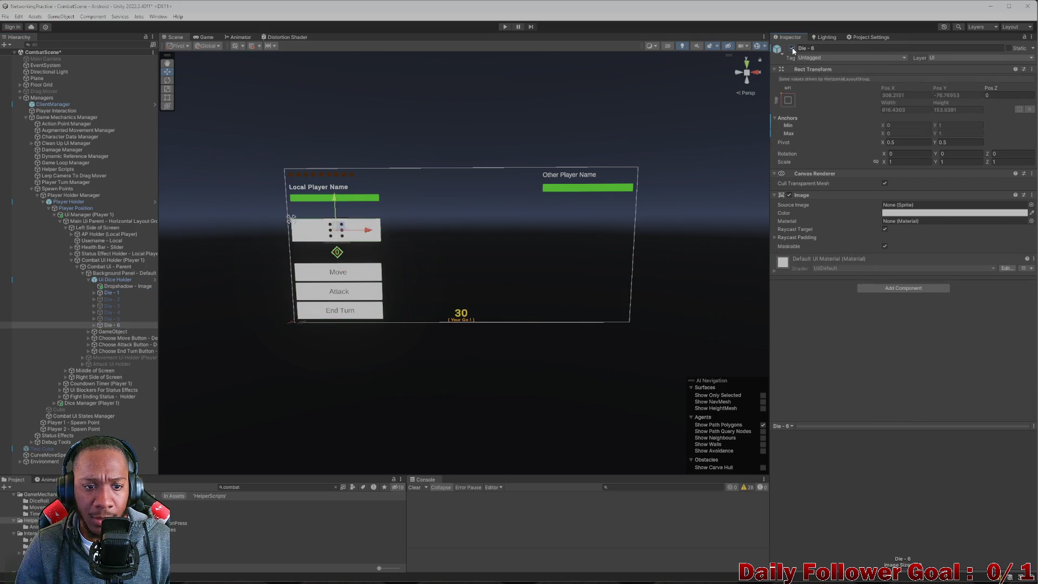
pyautogui.click(792, 48)
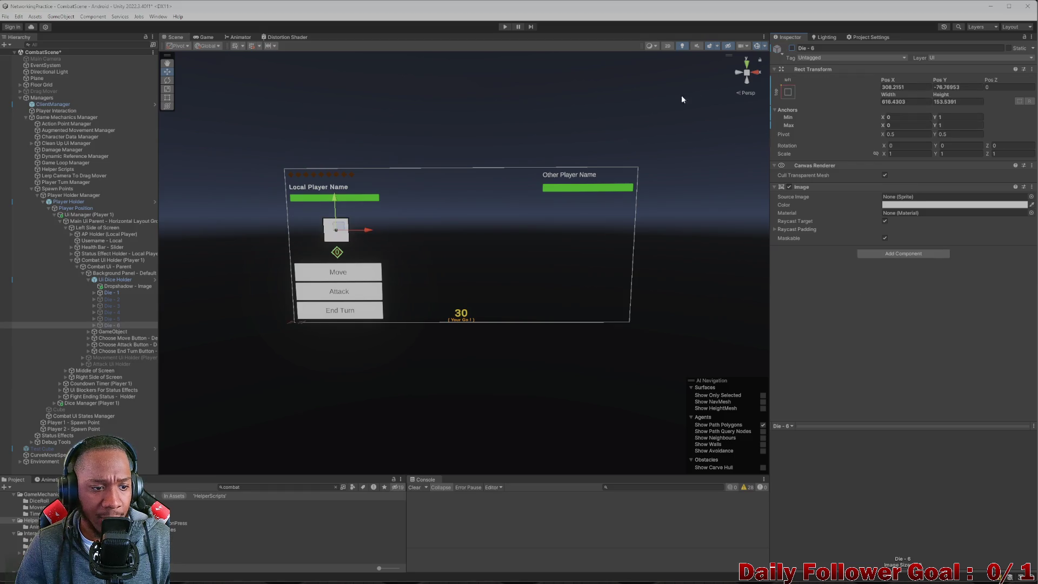
pyautogui.click(124, 292)
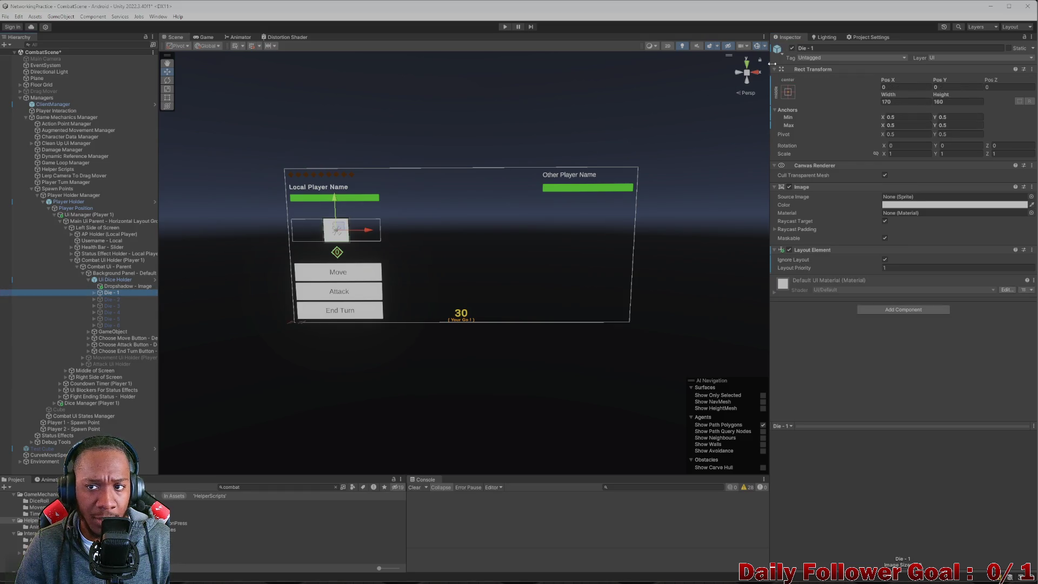
pyautogui.click(792, 49)
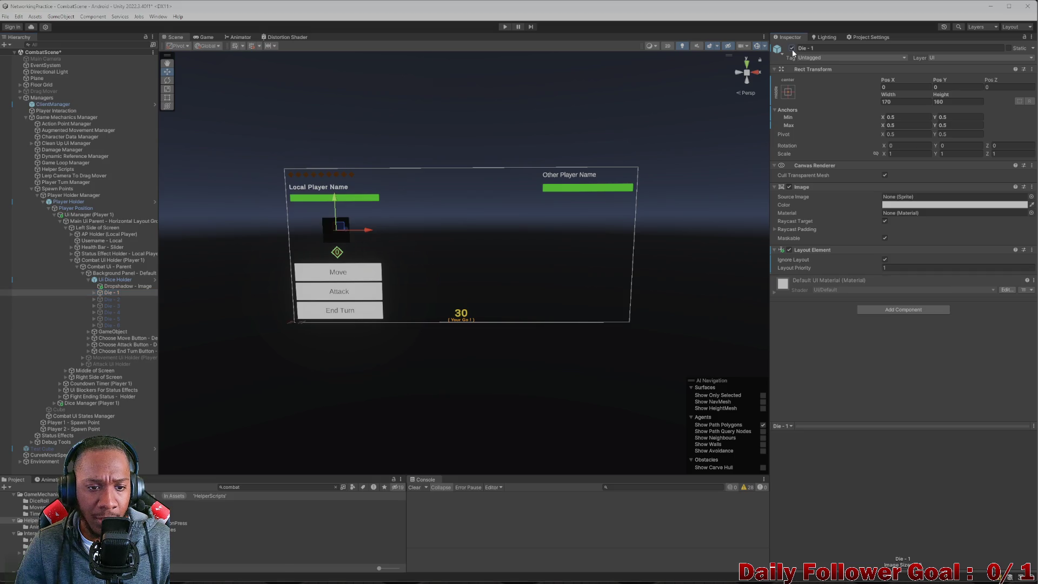
pyautogui.click(792, 50)
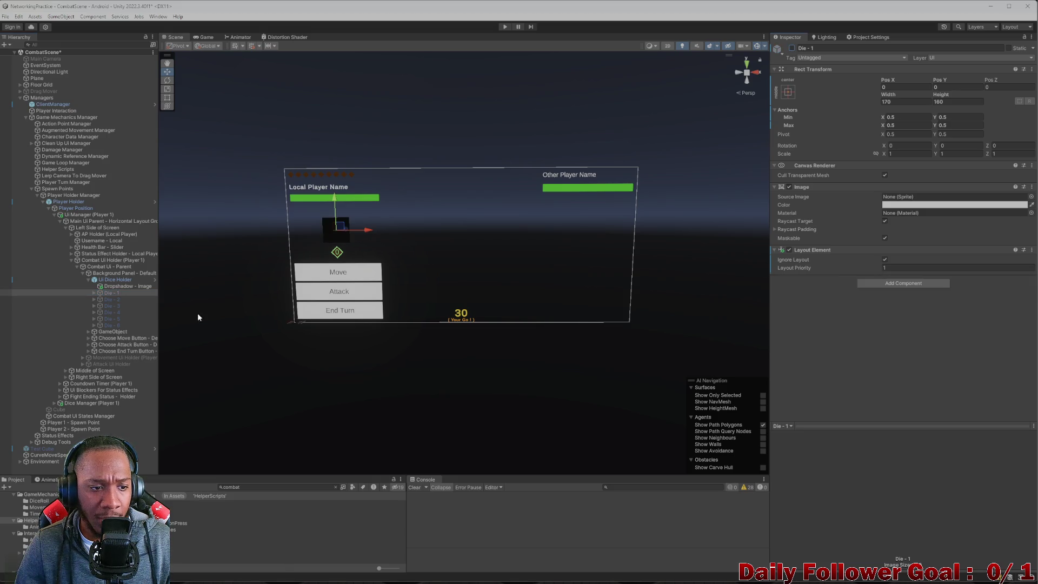
pyautogui.click(791, 49)
# Compare Die - 1 and Die - 2, deactivating Die - 1 and activating Die - 2.
pyautogui.click(116, 299)
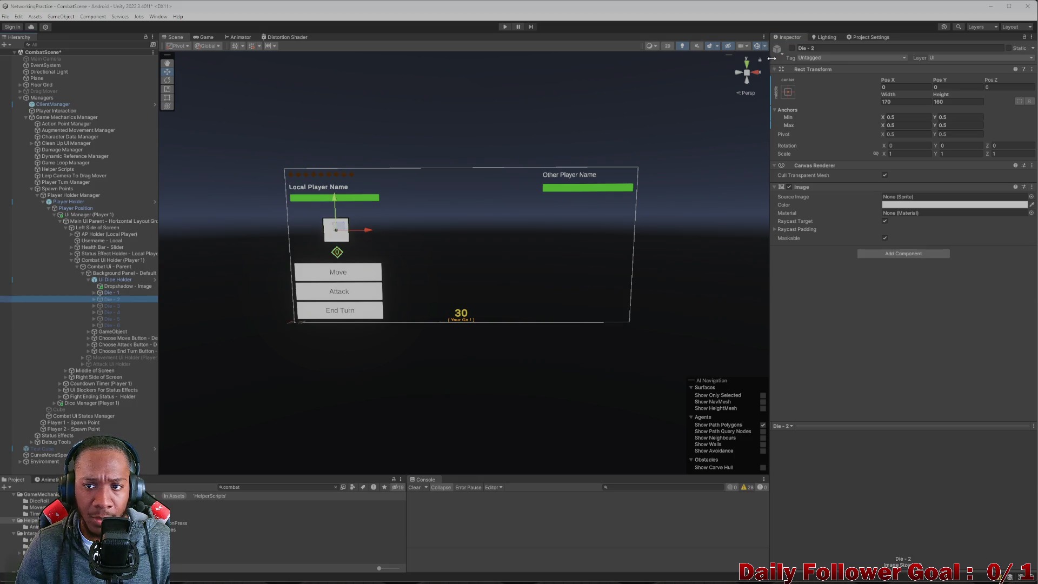
pyautogui.click(792, 48)
pyautogui.click(792, 47)
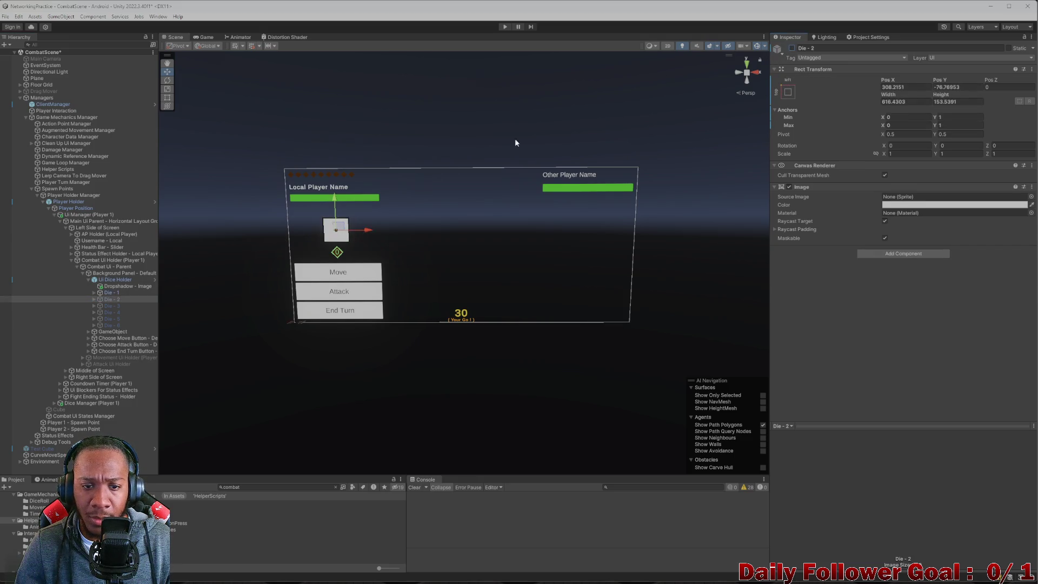
pyautogui.click(111, 292)
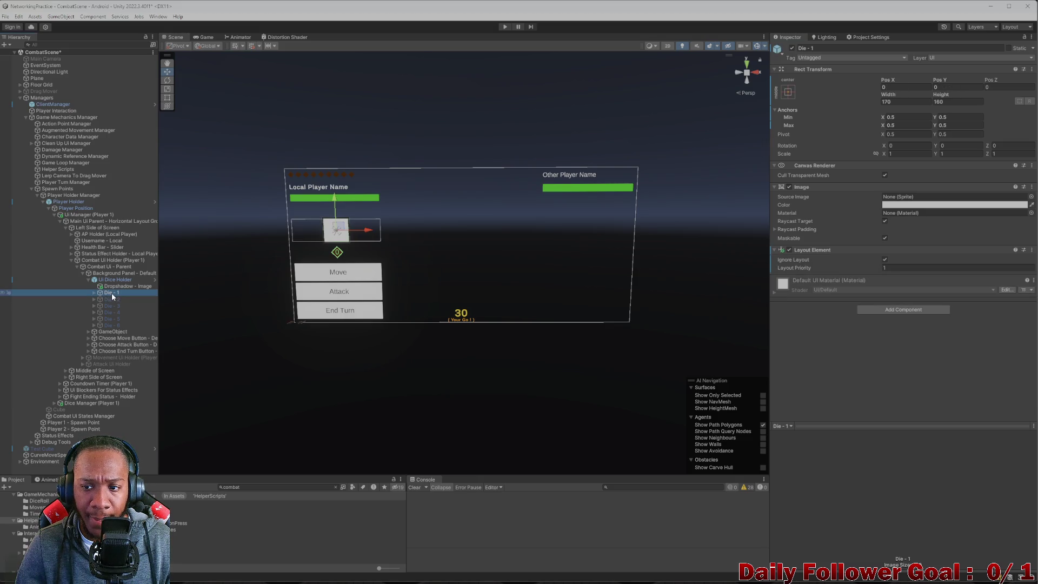
pyautogui.click(108, 299)
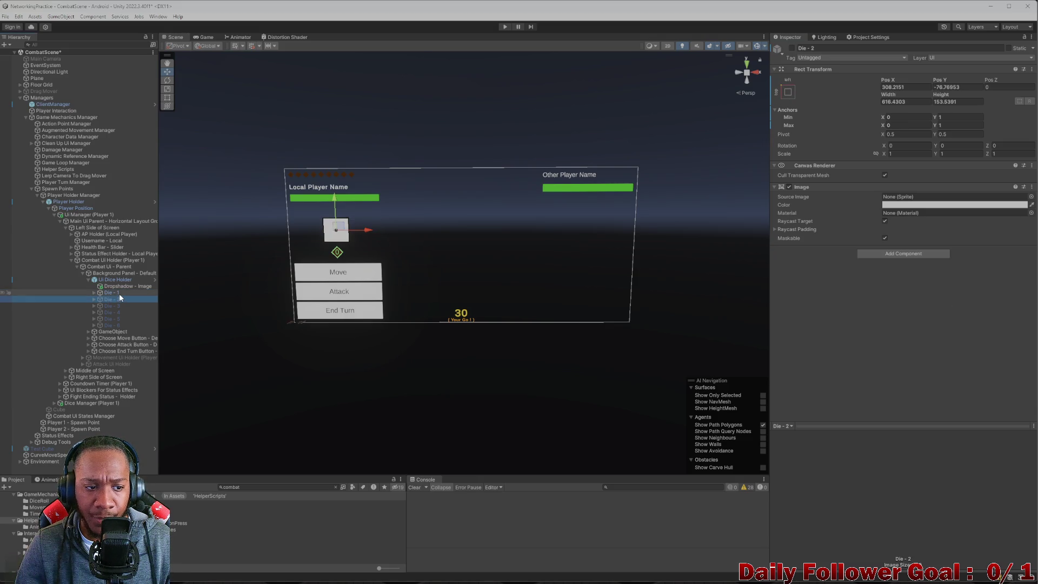
pyautogui.click(119, 293)
pyautogui.click(792, 48)
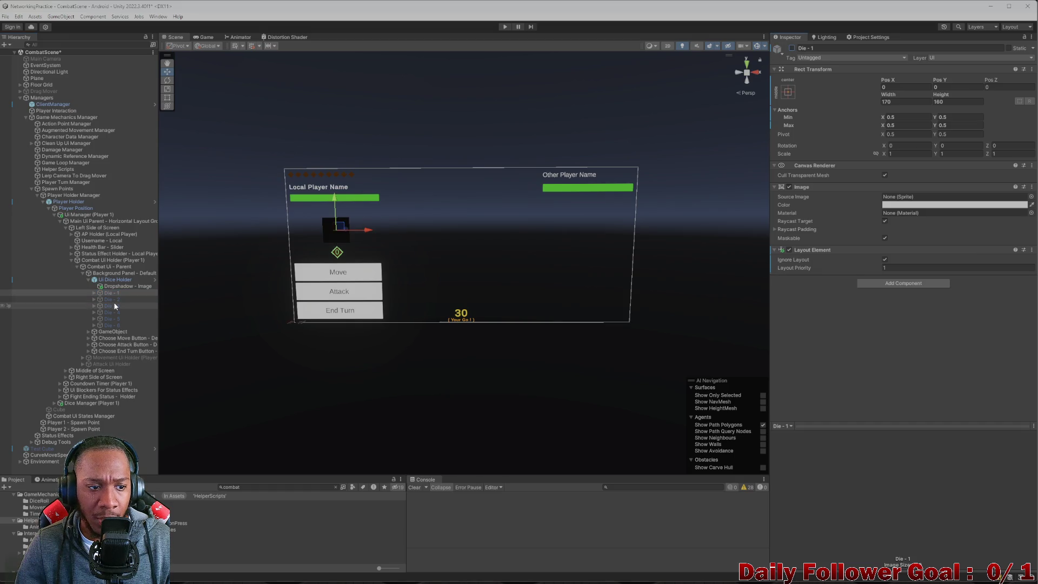
pyautogui.click(114, 300)
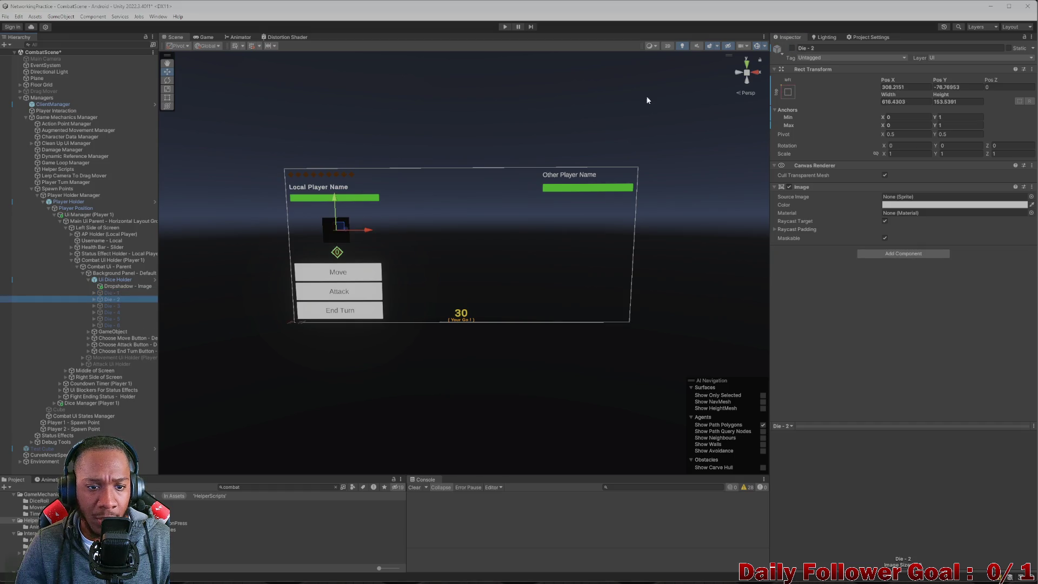
pyautogui.click(792, 48)
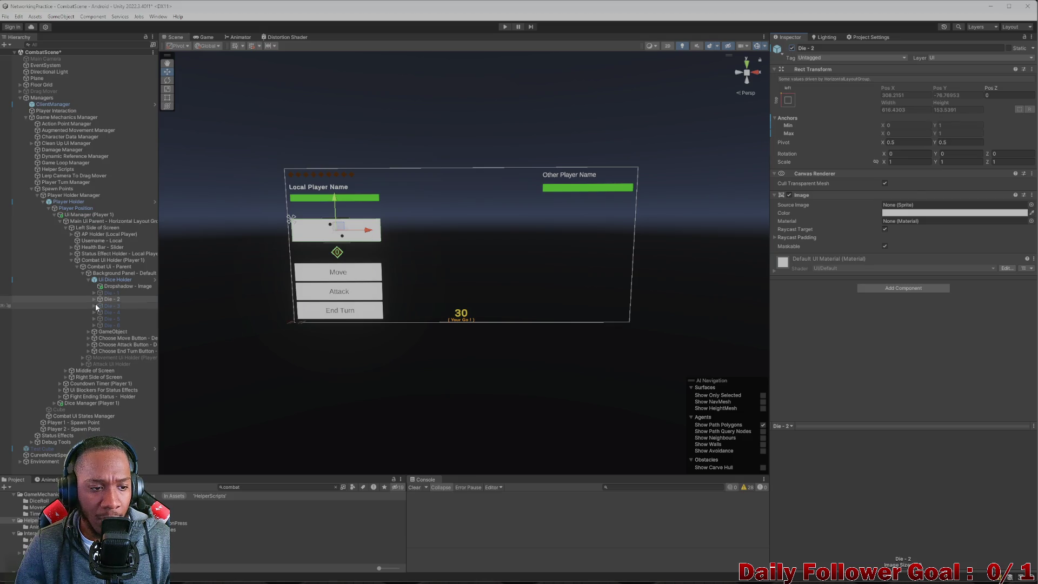
# Inspect Die - 6, Die - 3 and Die - 2 settings, then switch back to only Die - 1 active.
pyautogui.click(116, 292)
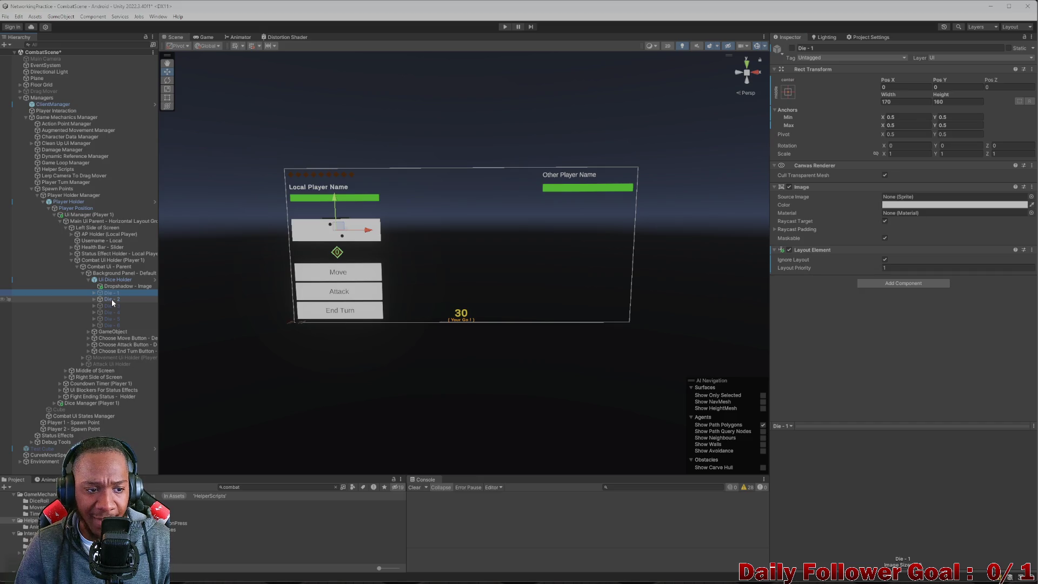
pyautogui.click(116, 306)
pyautogui.click(119, 326)
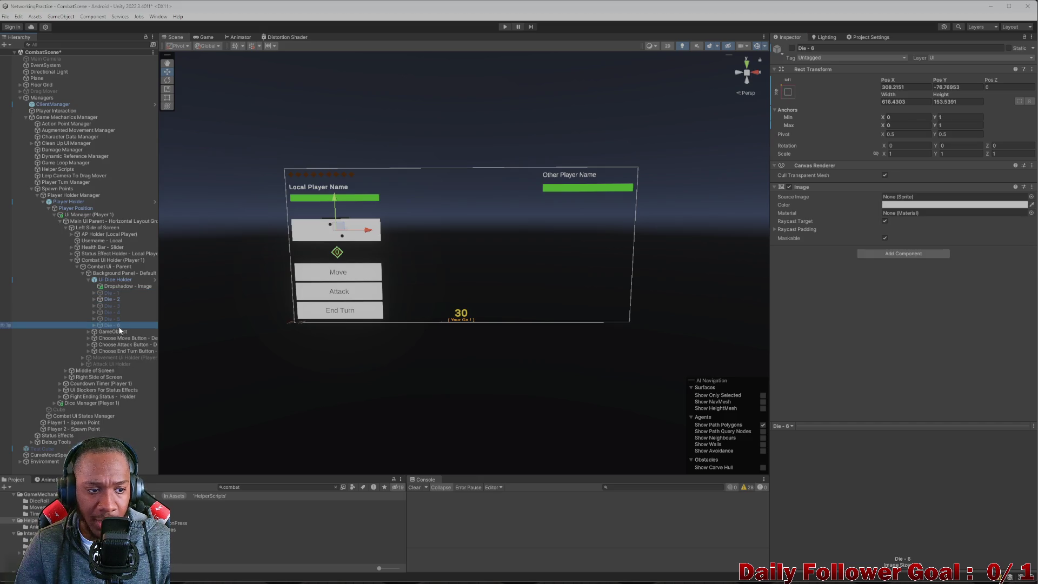
pyautogui.click(117, 319)
pyautogui.click(117, 312)
pyautogui.click(117, 305)
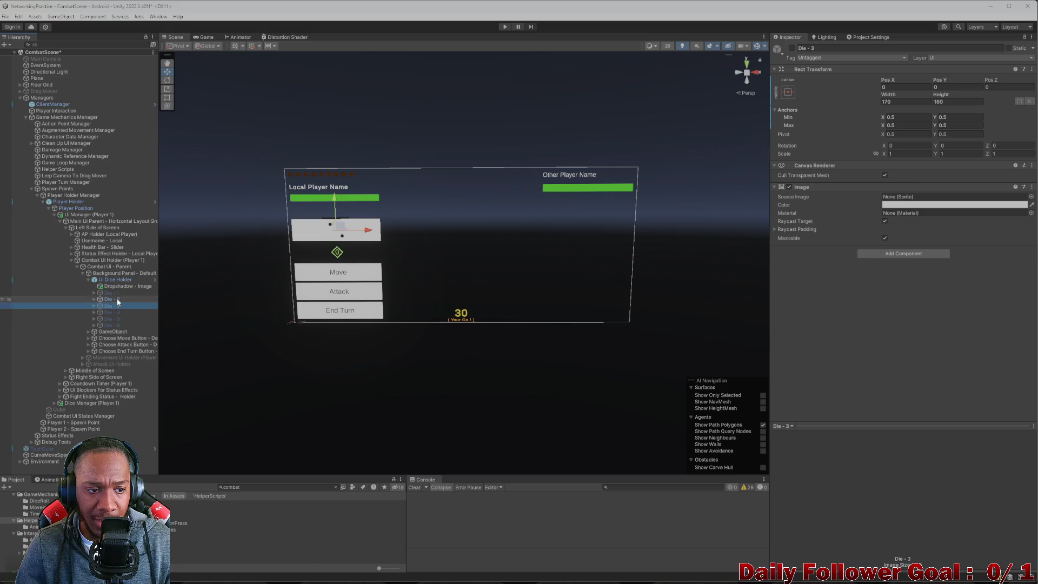
pyautogui.click(117, 300)
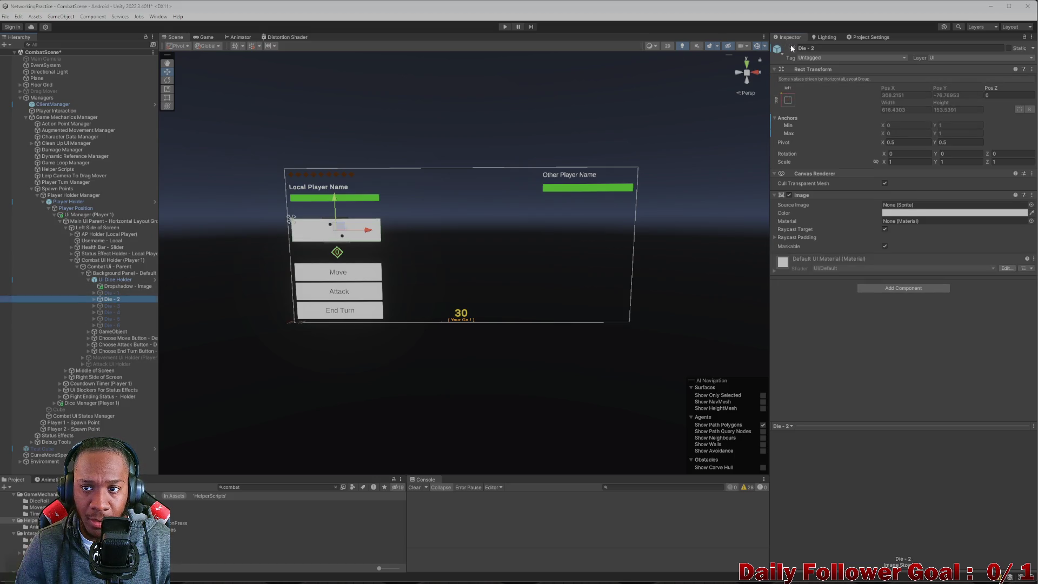
pyautogui.click(791, 47)
pyautogui.click(113, 292)
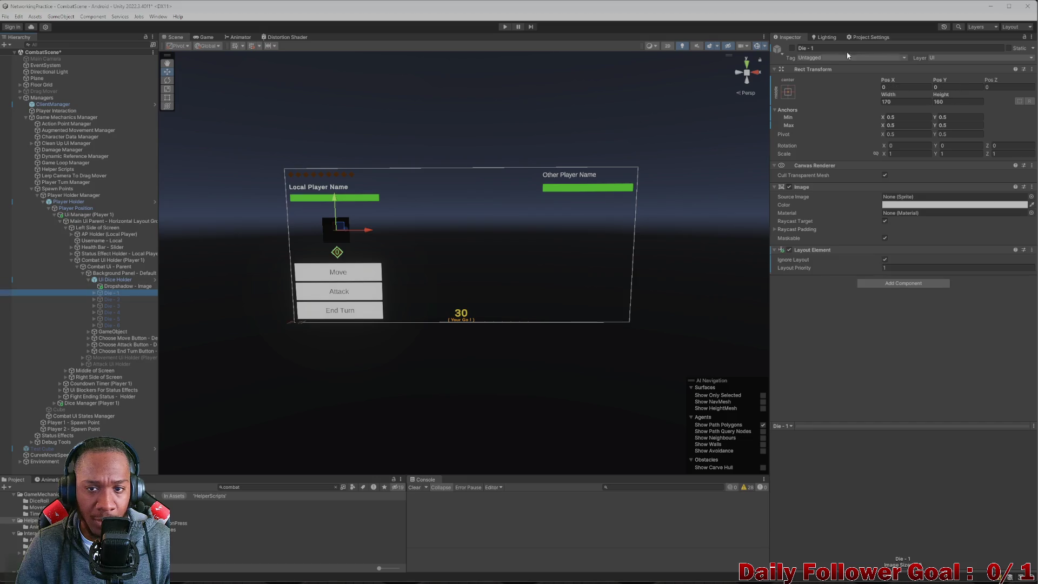
pyautogui.click(792, 48)
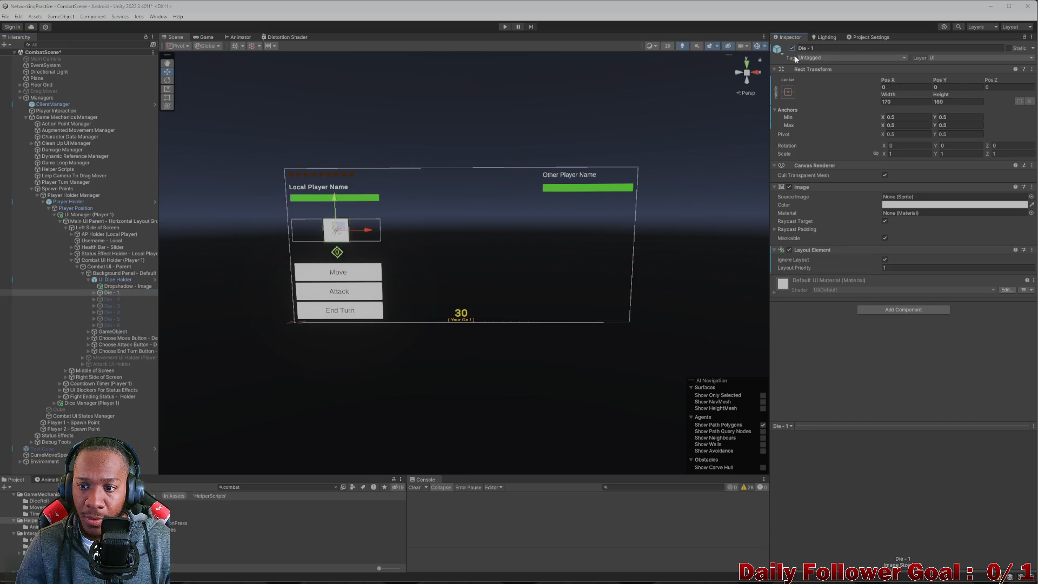
# Check Layout Element and Image options across Die - 2 to Die - 6, leaving Die - 4 inactive.
pyautogui.click(1031, 250)
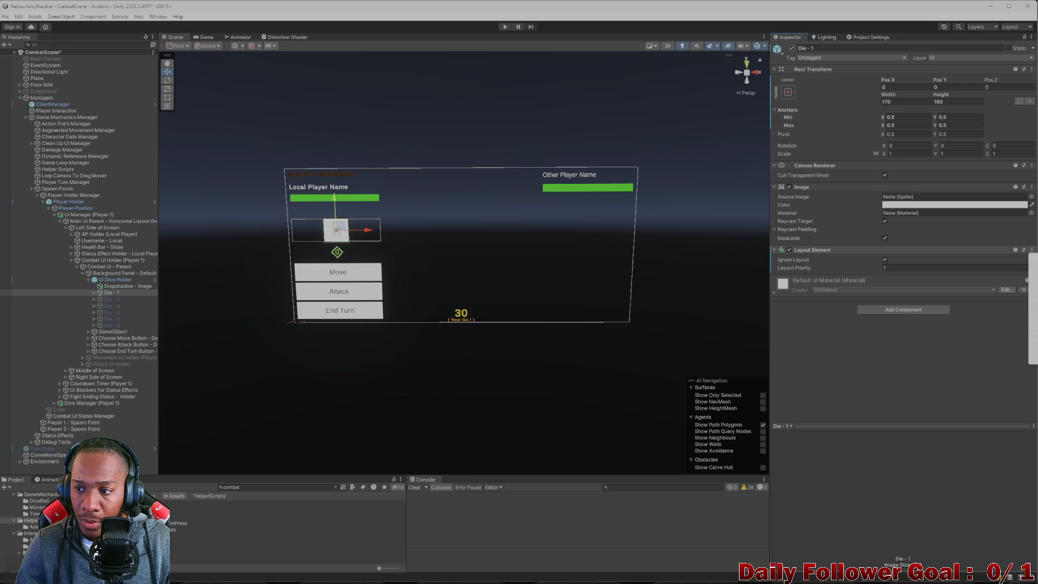
pyautogui.click(115, 297)
pyautogui.keyDown('shift'); pyautogui.click(120, 326); pyautogui.keyUp('shift')
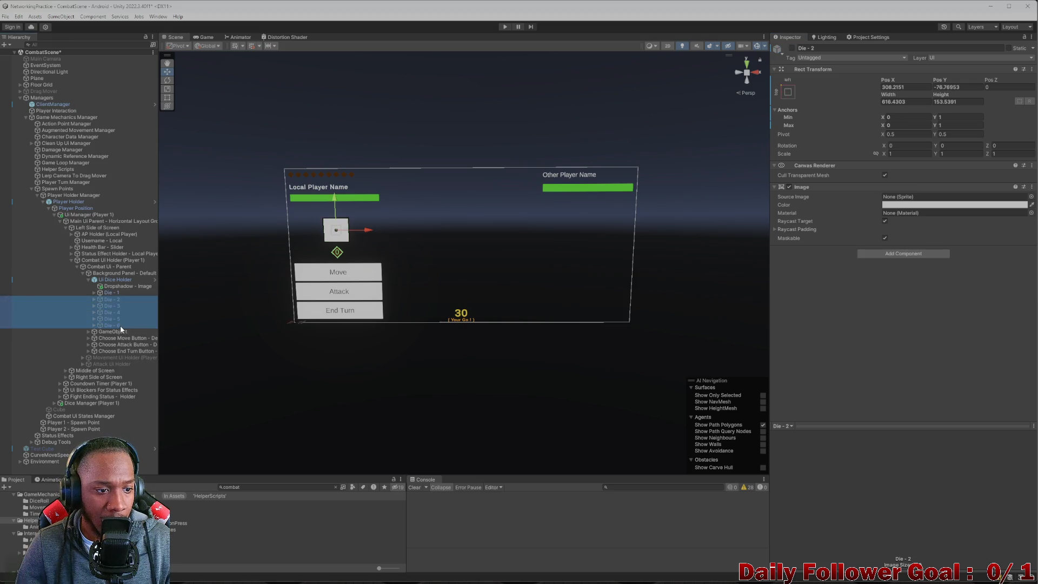
pyautogui.click(1031, 188)
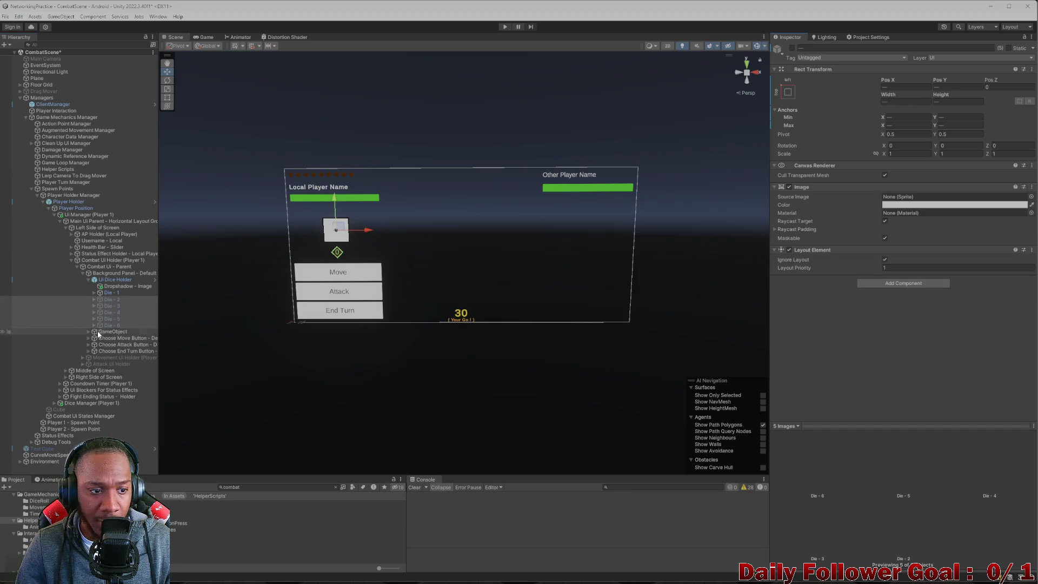
pyautogui.click(112, 313)
pyautogui.click(792, 48)
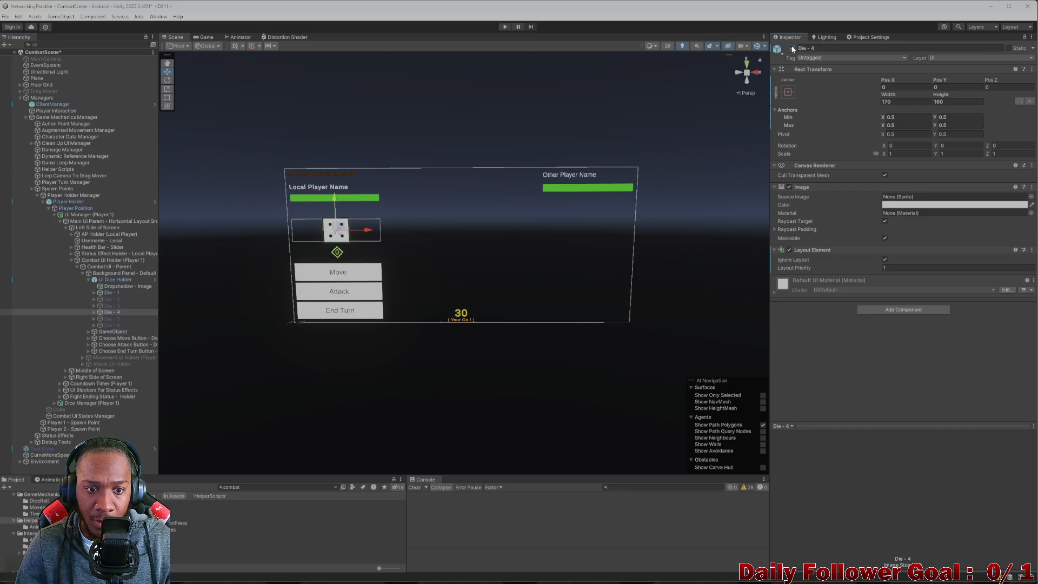
pyautogui.click(791, 48)
pyautogui.click(792, 48)
pyautogui.click(791, 48)
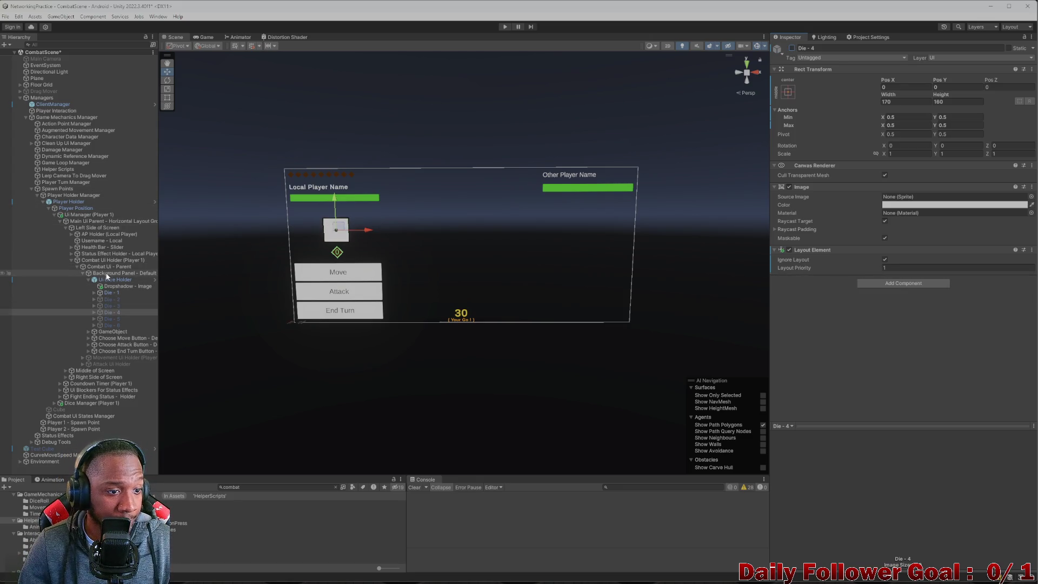
# Deactivate the collapsed Background Panel with its buttons and save CombatScene.
pyautogui.click(131, 274)
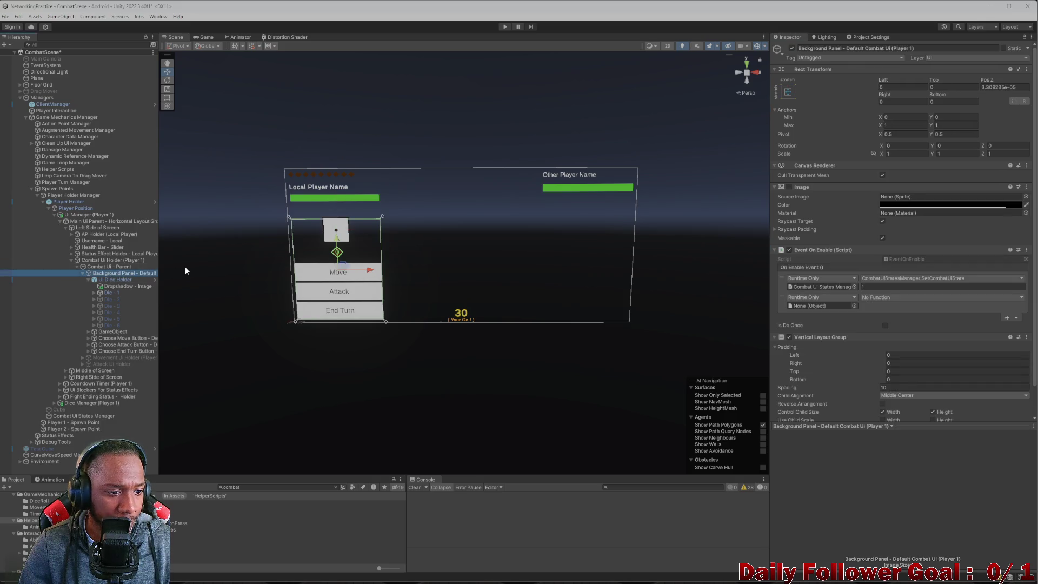
pyautogui.click(82, 273)
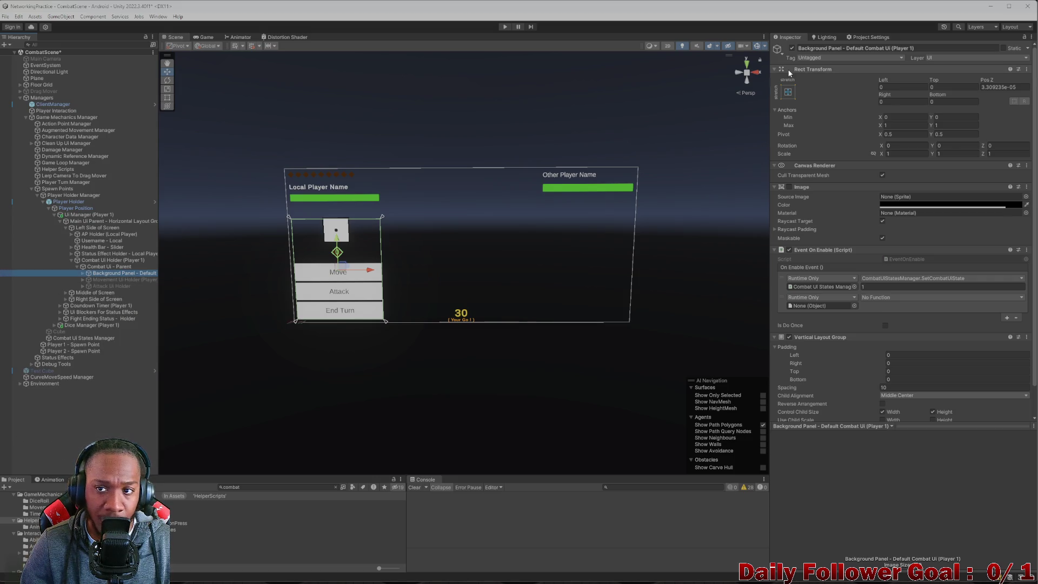
pyautogui.click(791, 48)
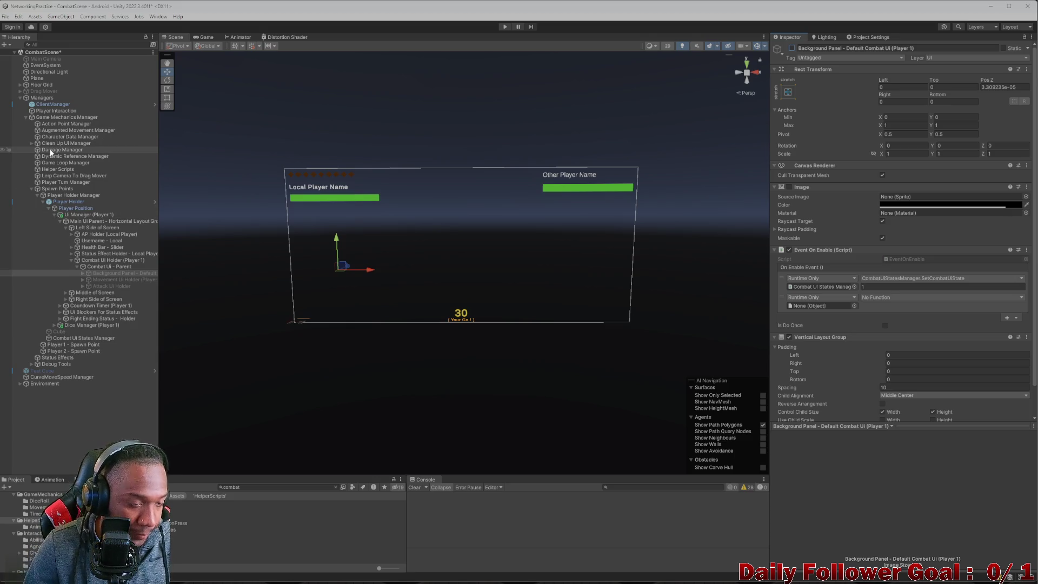
pyautogui.hotkey('ctrl', 's')
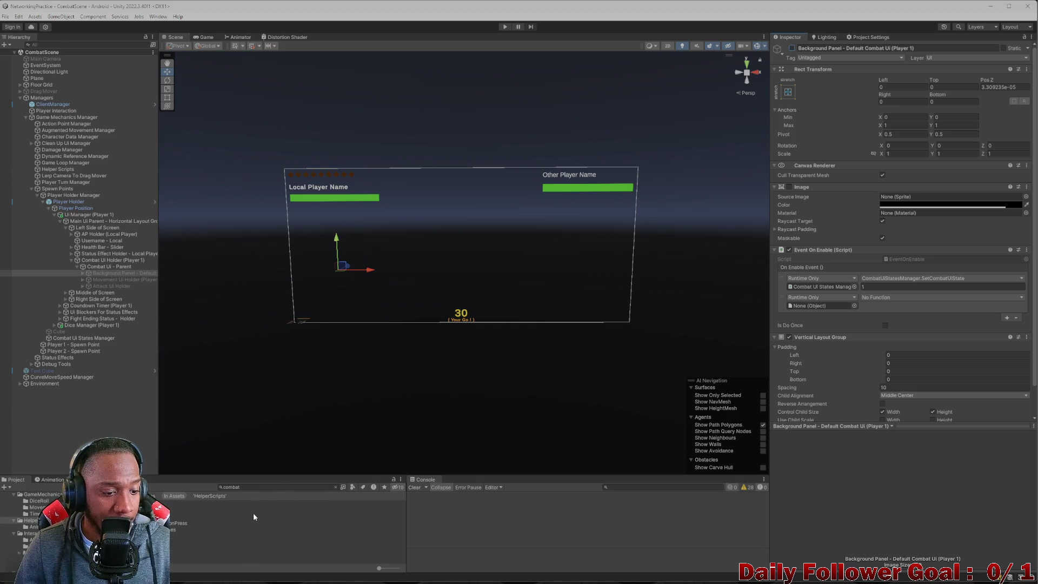
# Search project assets for 'VAR' and open The Speedster Variant prefab.
pyautogui.click(279, 487)
pyautogui.press('BackSpace')
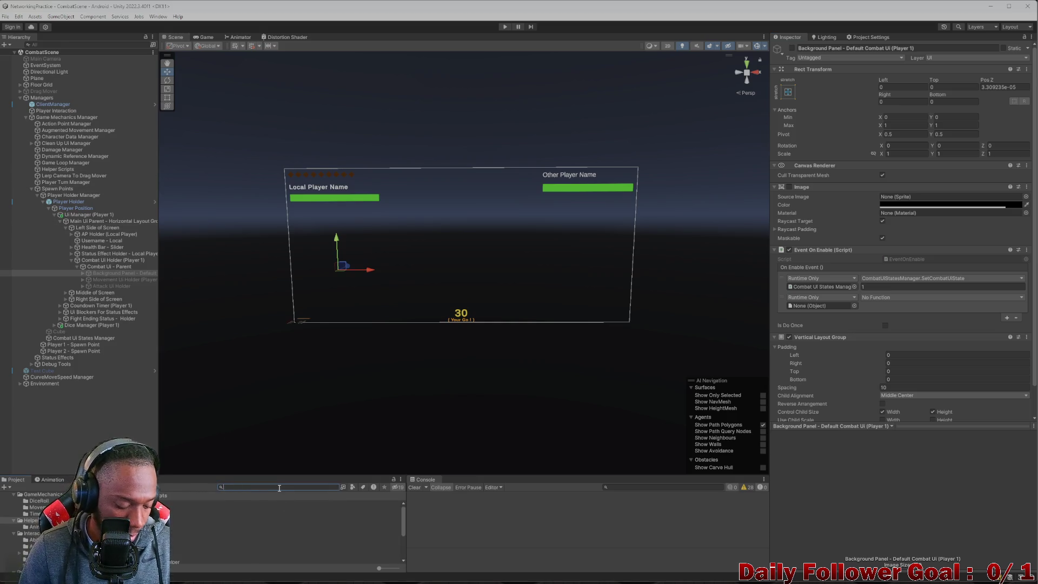
pyautogui.write('sAR')
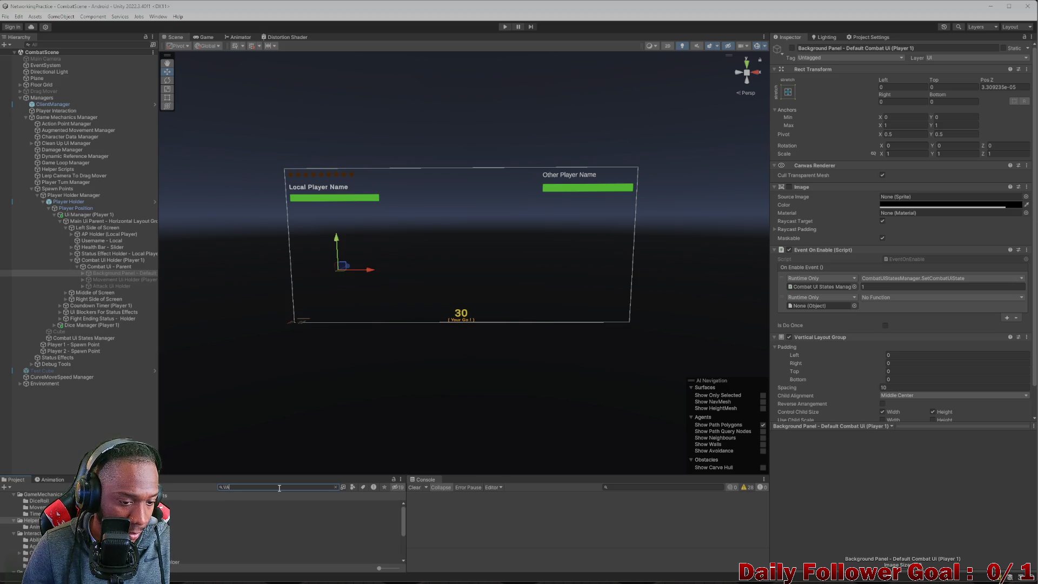
pyautogui.doubleClick(292, 510)
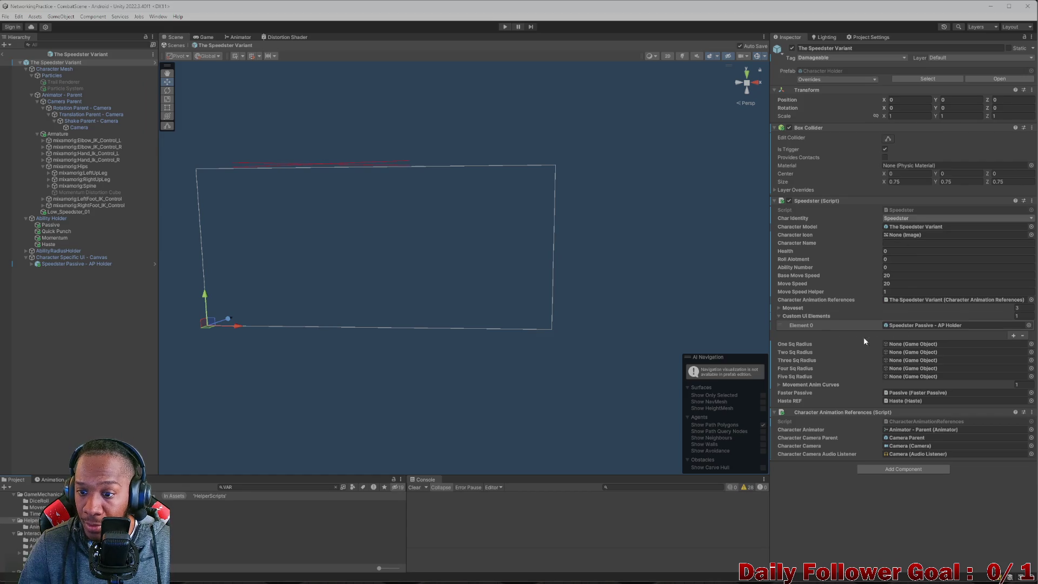
# Locate Quick Punch in the Speedster's Moveset and set its Ability Cost to 2.
pyautogui.click(777, 309)
pyautogui.click(919, 316)
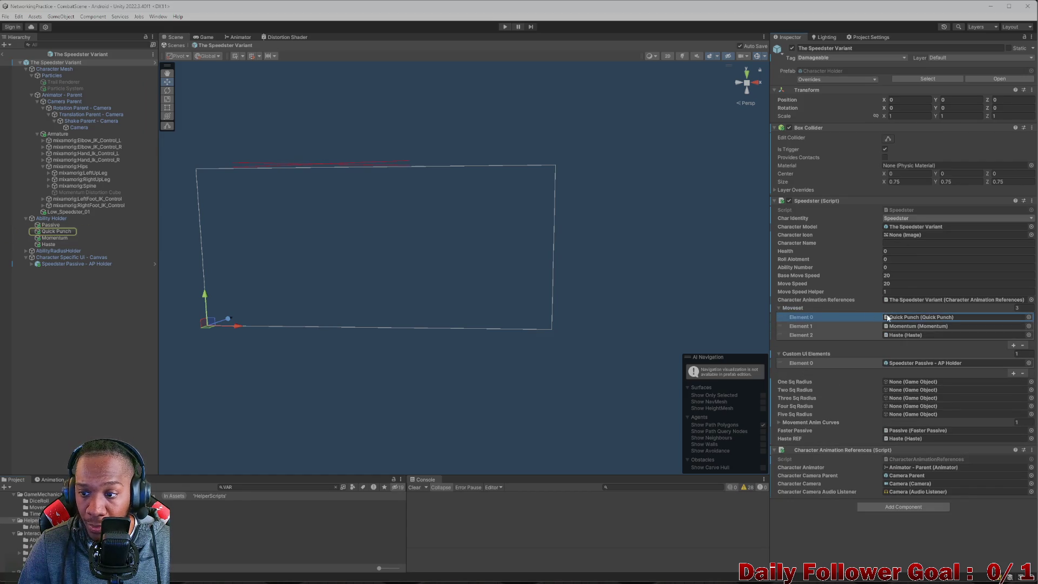
pyautogui.click(64, 231)
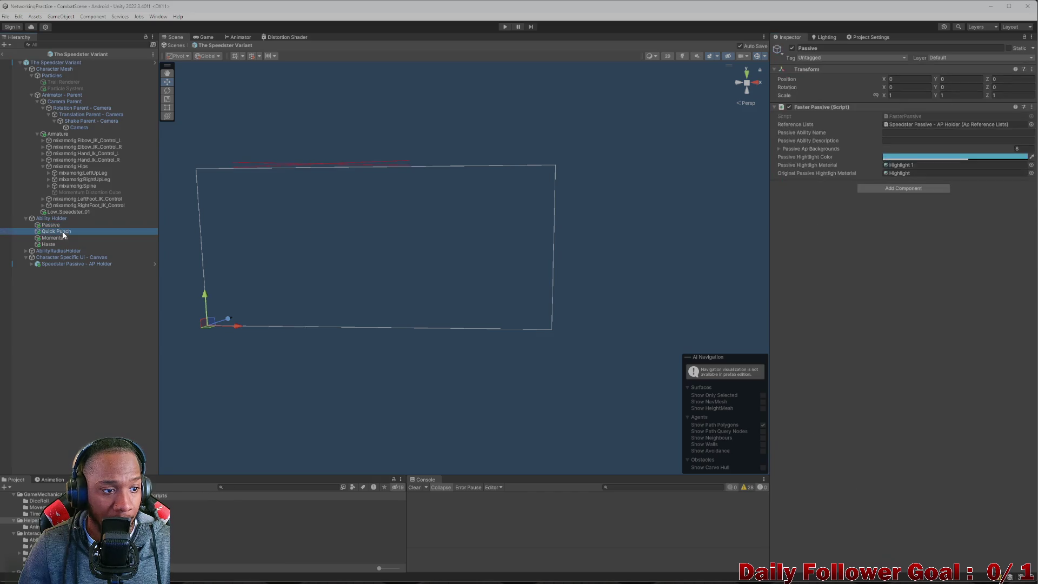
pyautogui.click(907, 157)
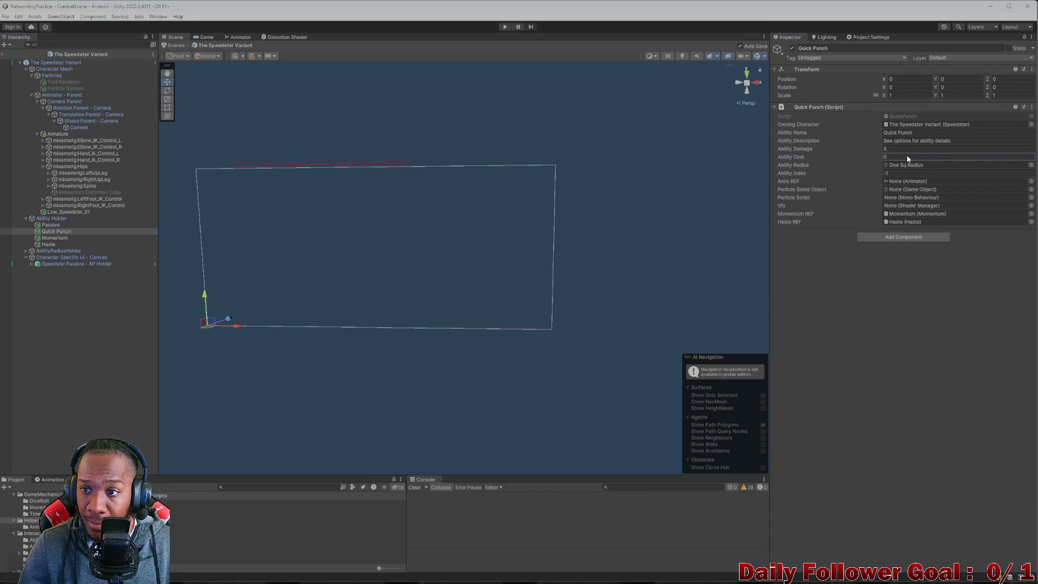
pyautogui.click(881, 277)
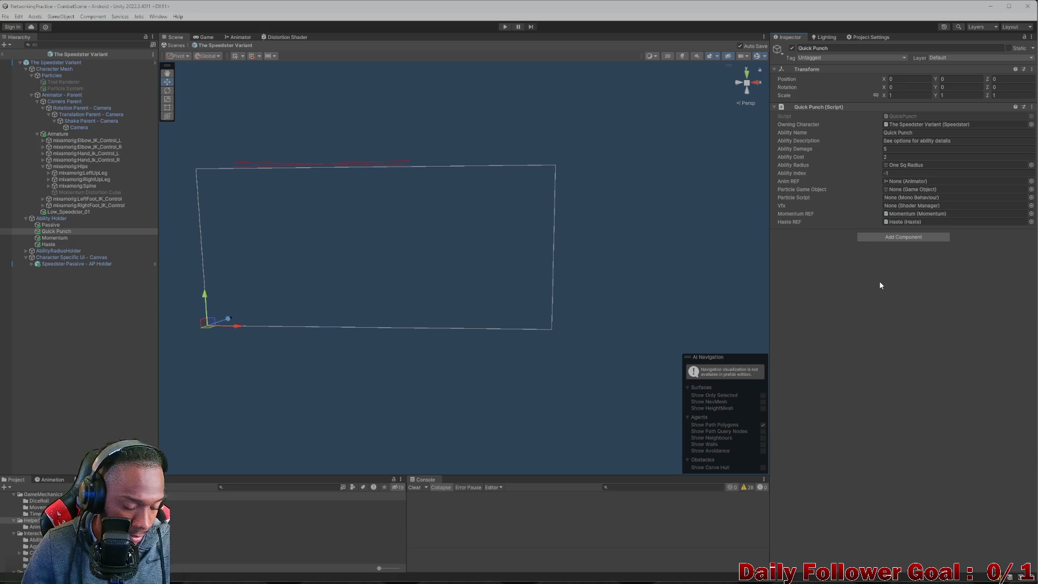
# Exit prefab mode, open the Lobby scene via a 'lobb' search, and start Build And Run.
pyautogui.click(4, 54)
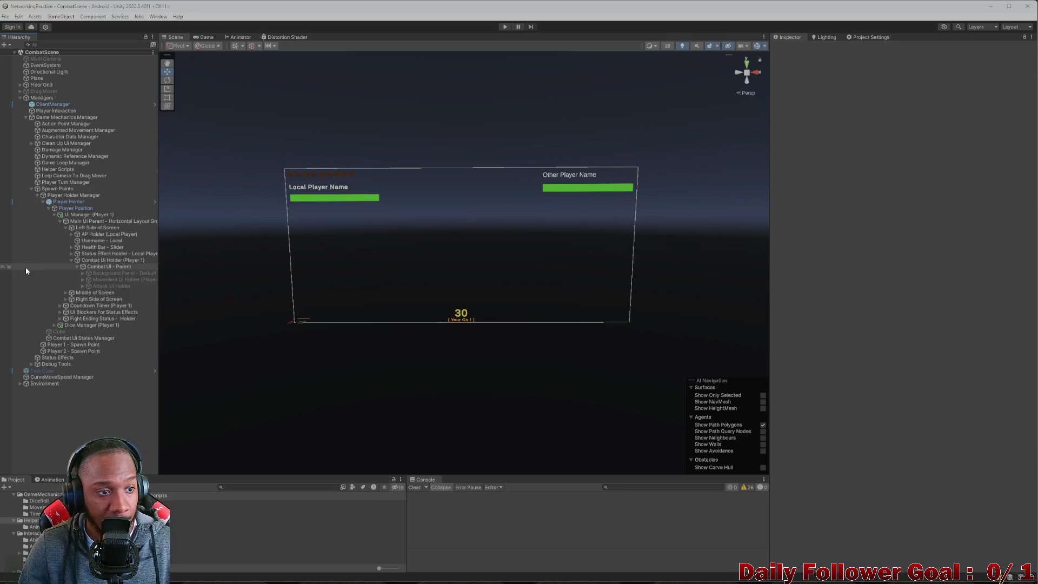
pyautogui.click(293, 486)
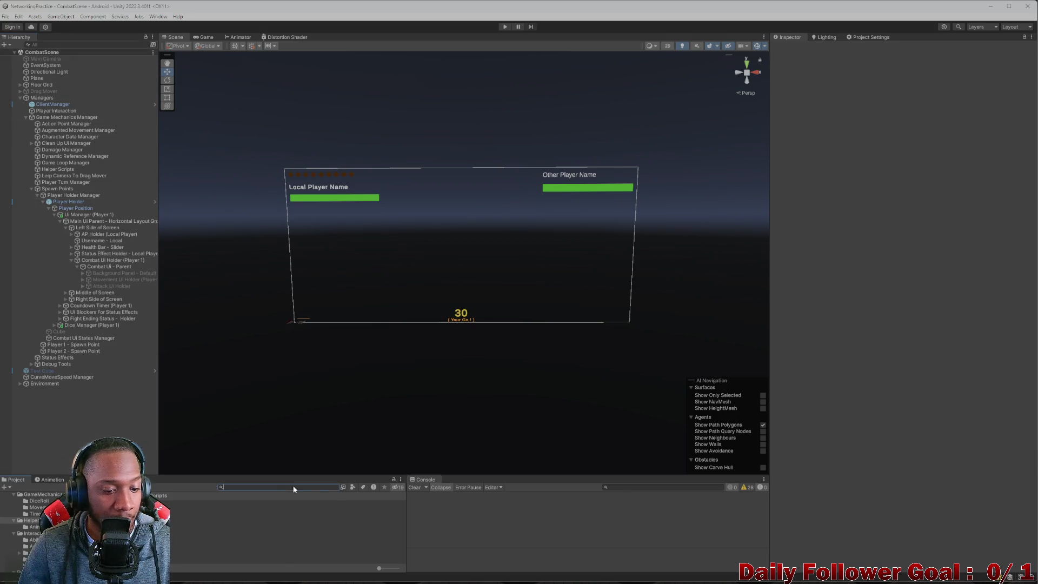
pyautogui.write('LAN')
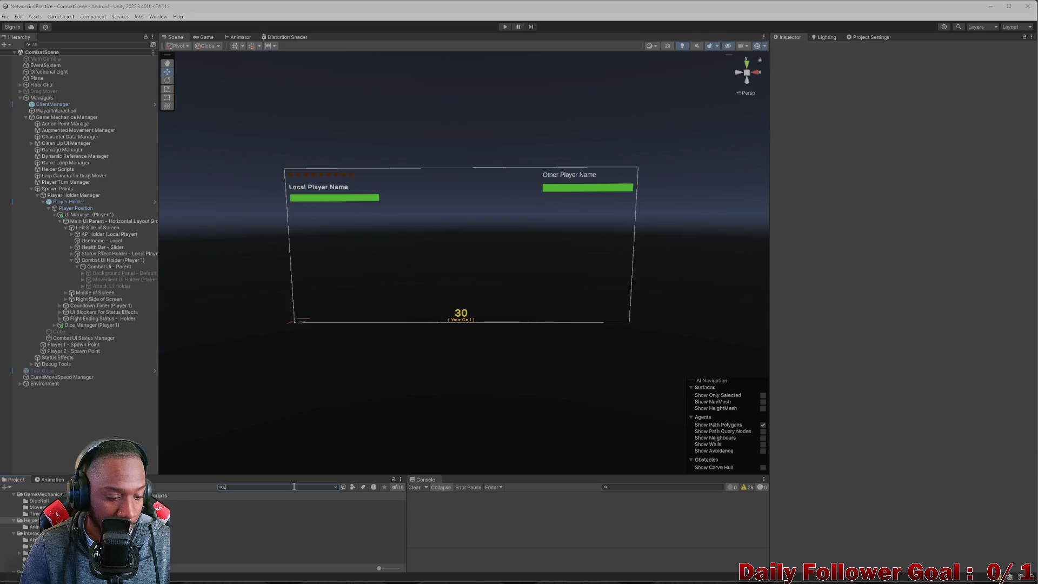
pyautogui.press('BackSpace')
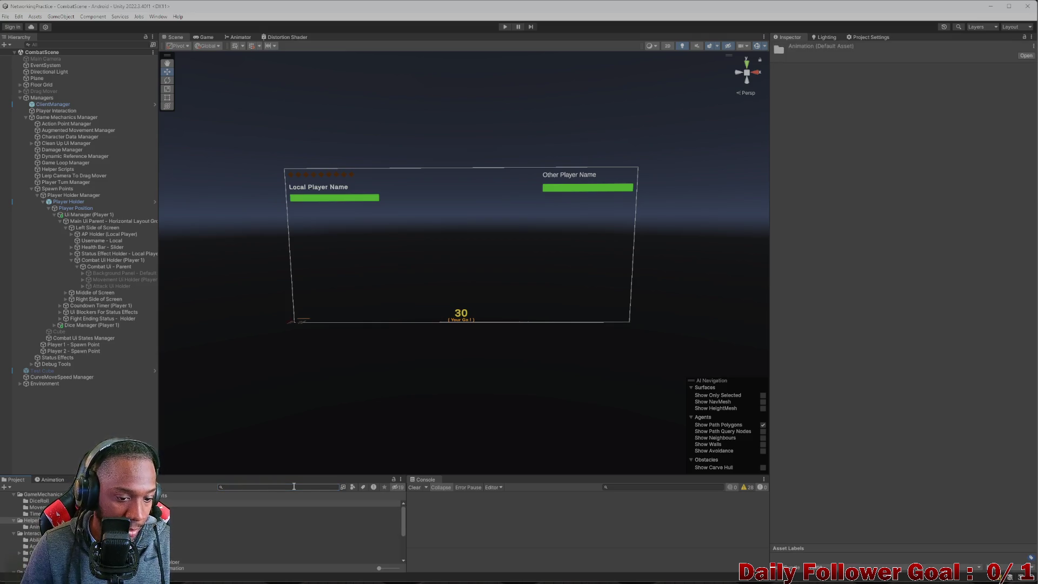
pyautogui.write('lobb')
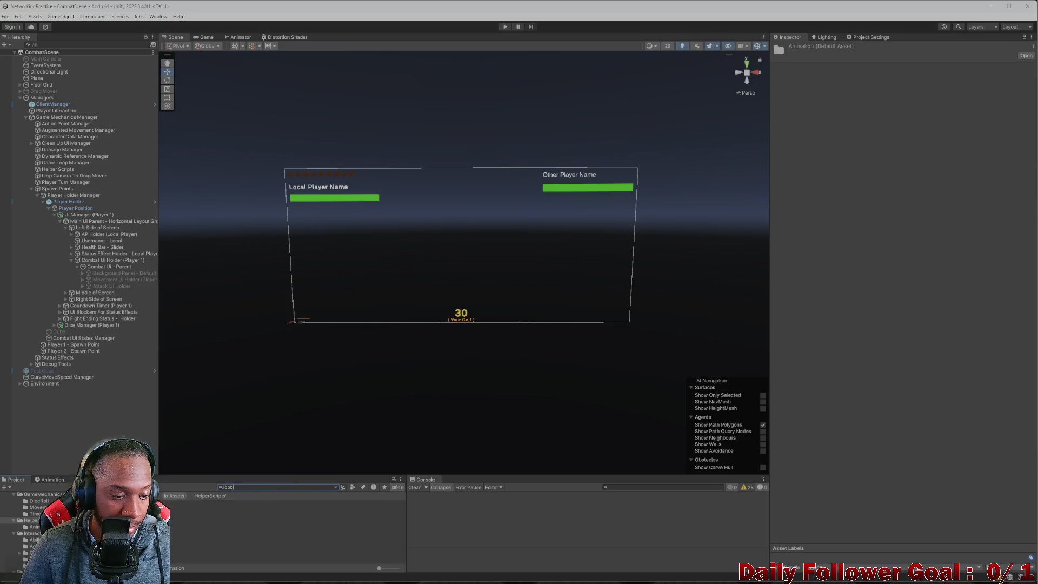
pyautogui.press('Down')
pyautogui.press('Return')
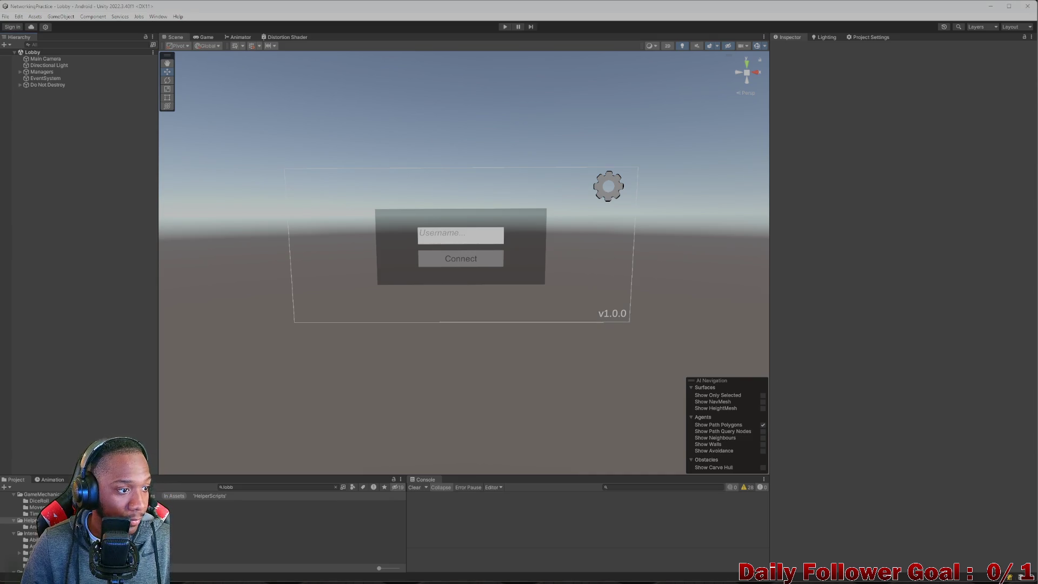
pyautogui.hotkey('ctrl', 'b')
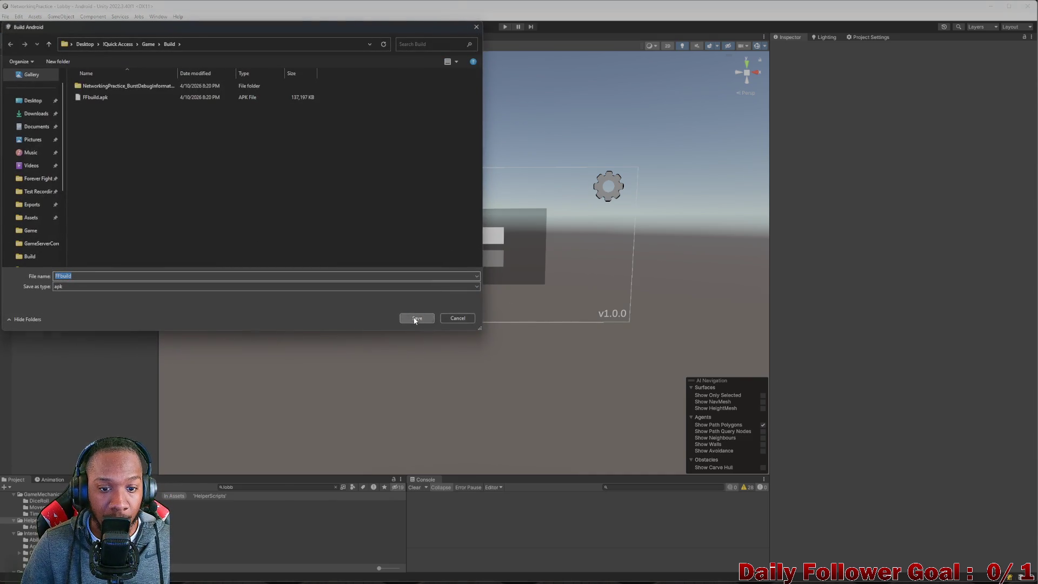
# Save the Android build as FFbuild, replacing the existing apk.
pyautogui.click(416, 318)
pyautogui.click(538, 298)
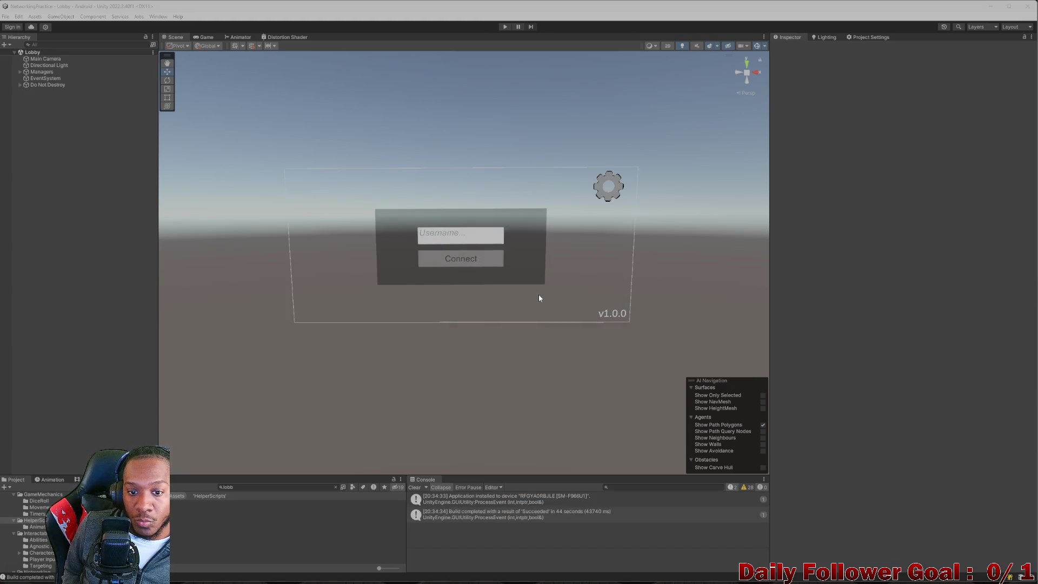
# Enter Play mode and connect so the lobby fills to 2 of 2 players.
pyautogui.click(507, 26)
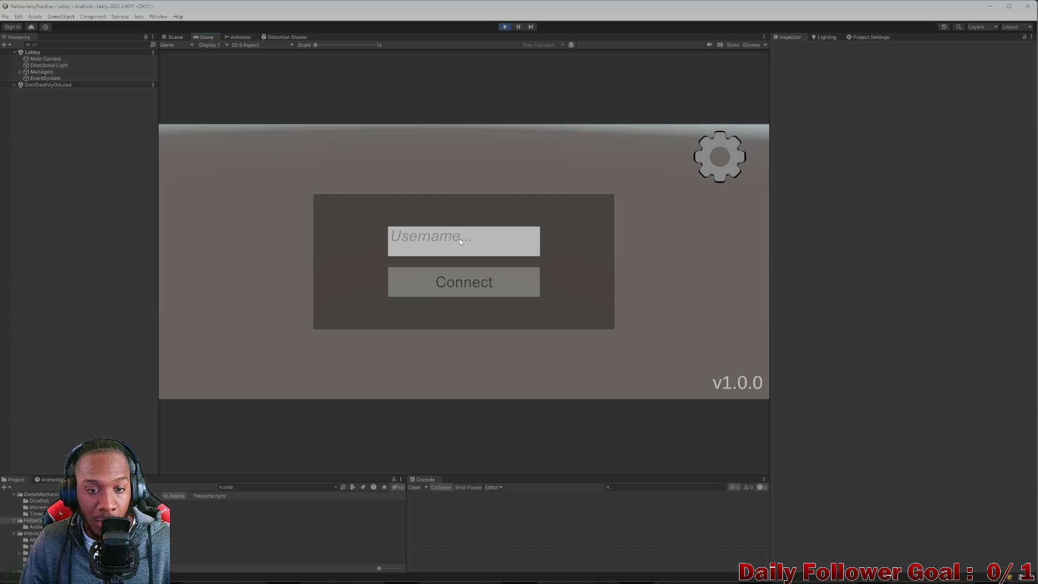
pyautogui.click(459, 284)
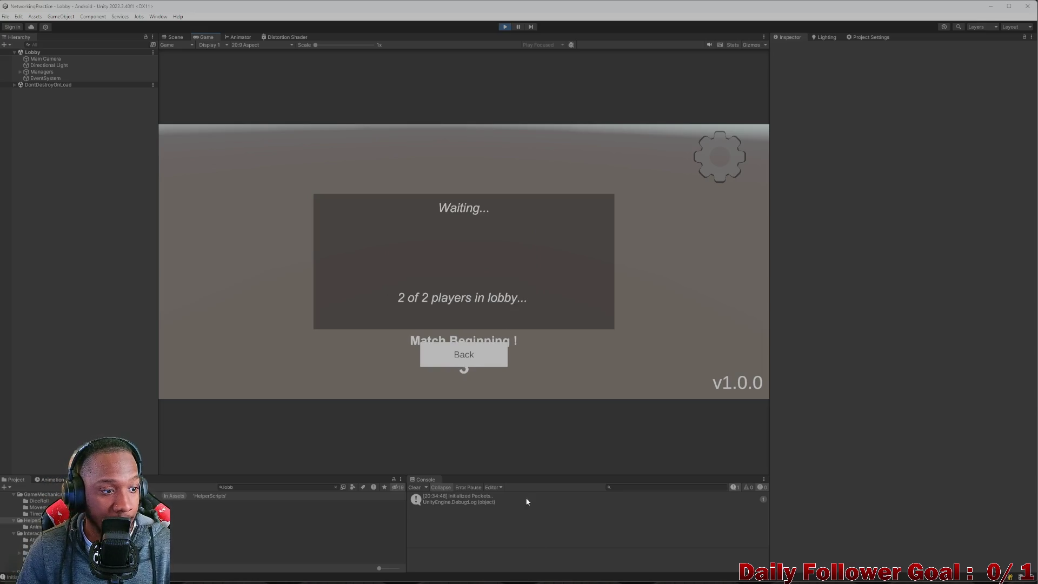
# Add a note that match beginning text and back button overlap, save ToDo.cs, and return to Unity.
pyautogui.moveTo(663, 574)
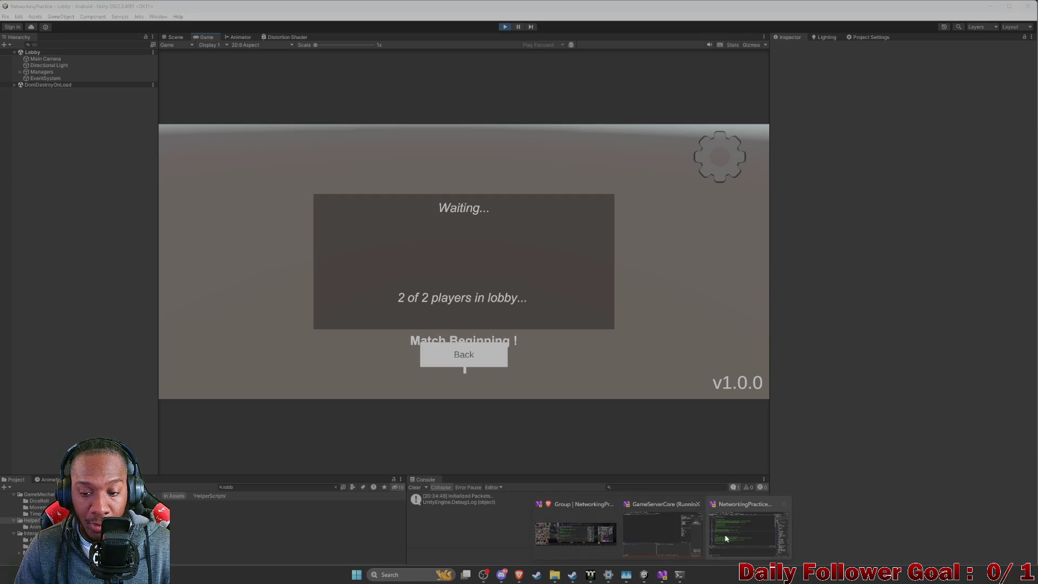
pyautogui.click(725, 537)
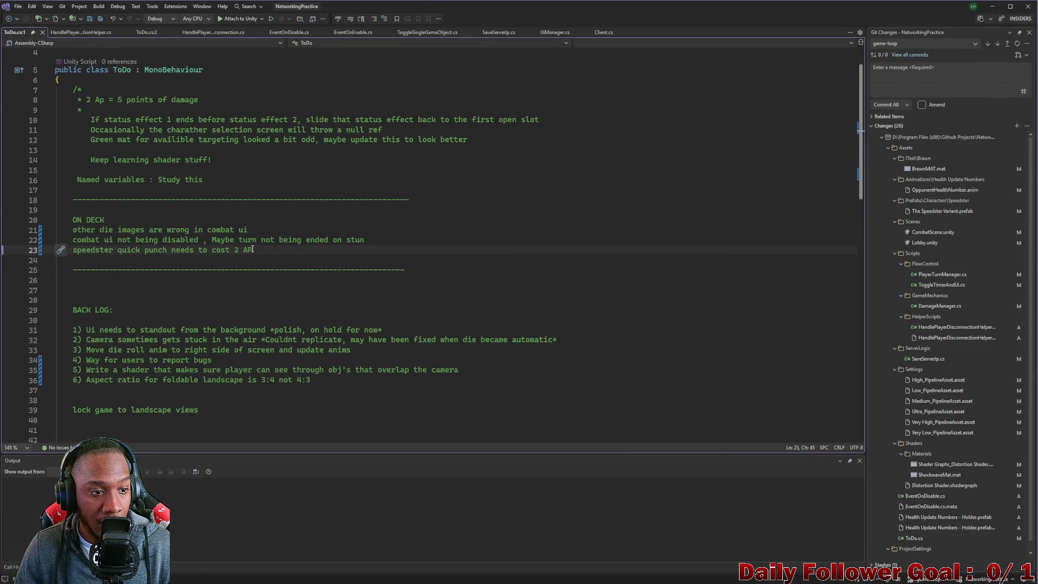
pyautogui.press('Return')
pyautogui.write('match b')
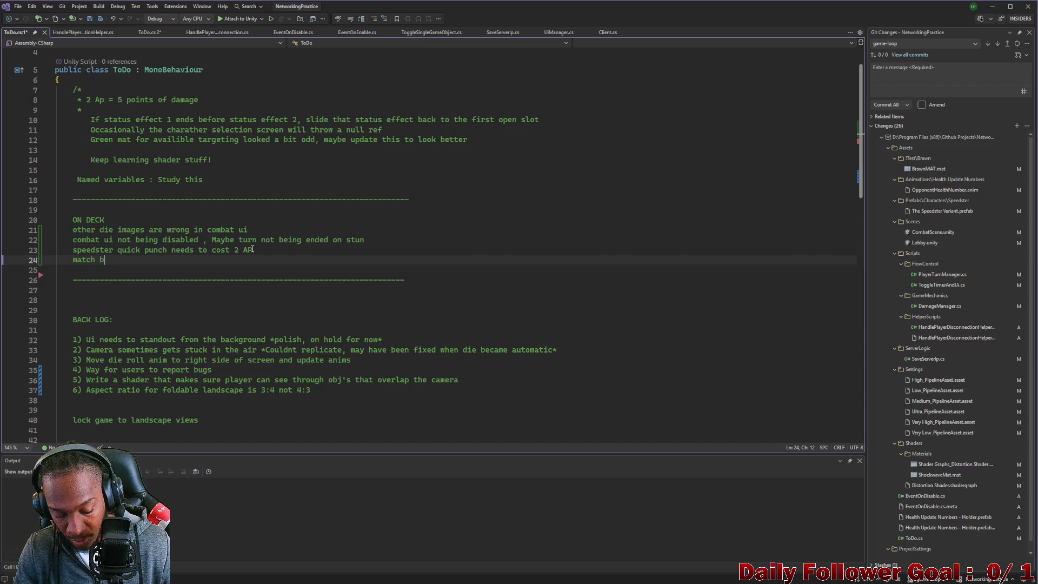
pyautogui.write('eggining te')
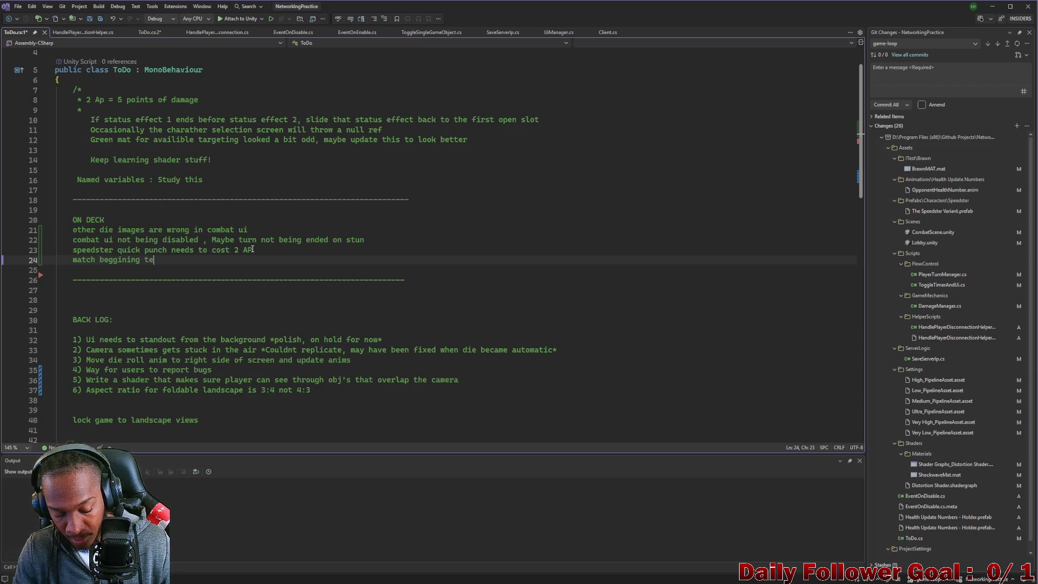
pyautogui.write('xxt a n')
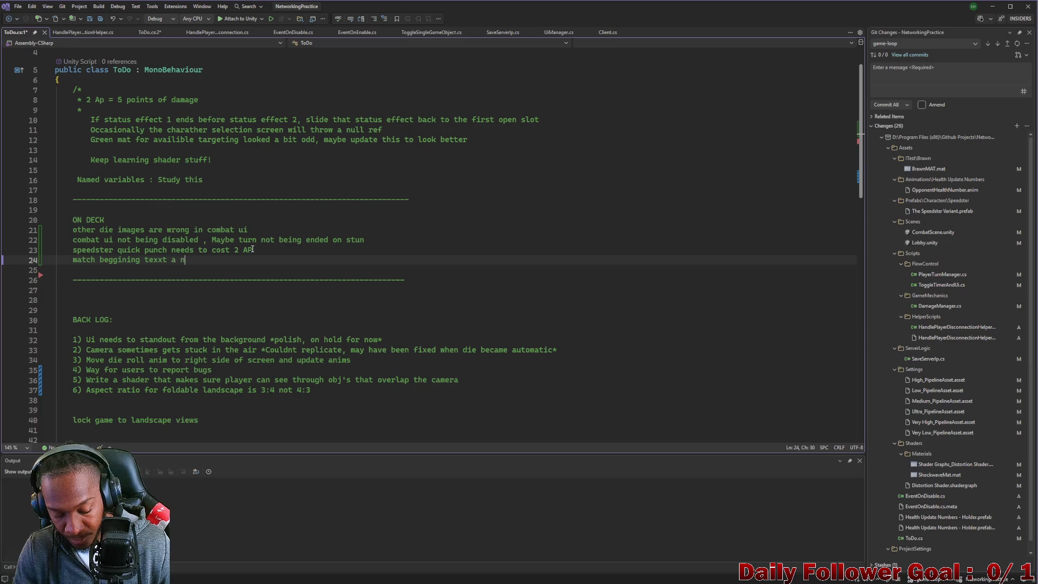
pyautogui.write('d back button')
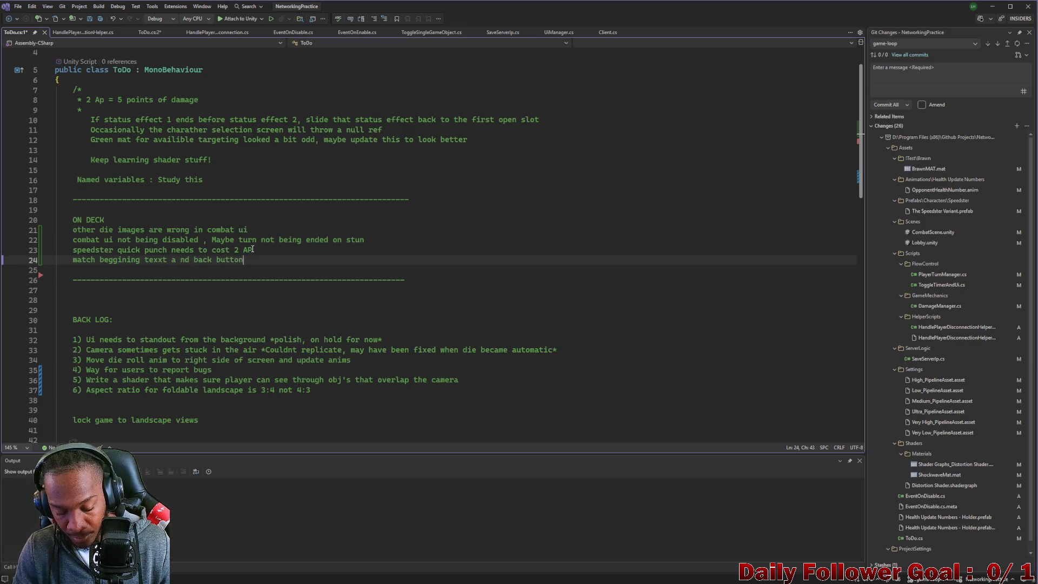
pyautogui.write(' overlapp')
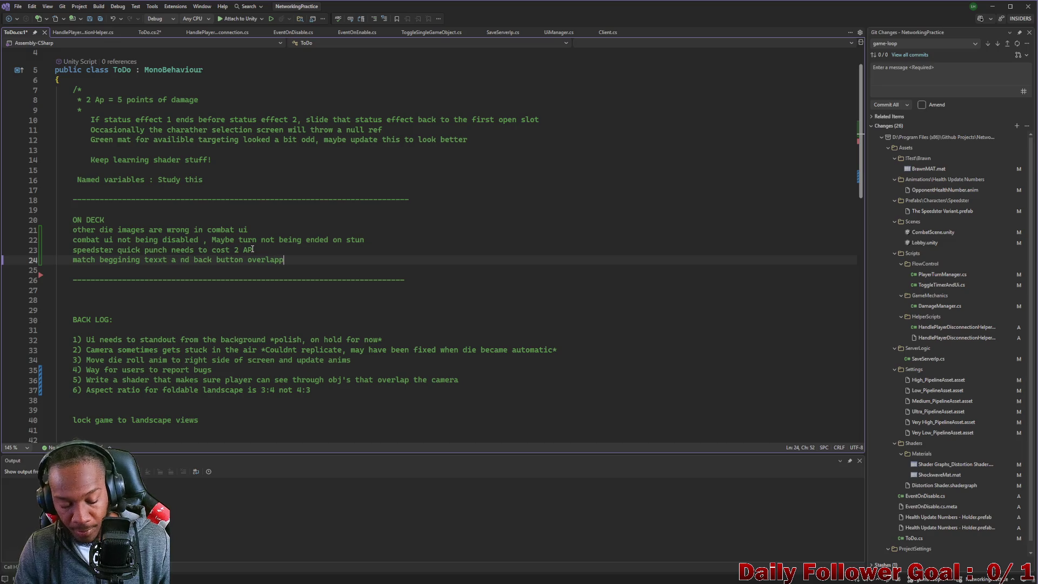
pyautogui.hotkey('ctrl', 's')
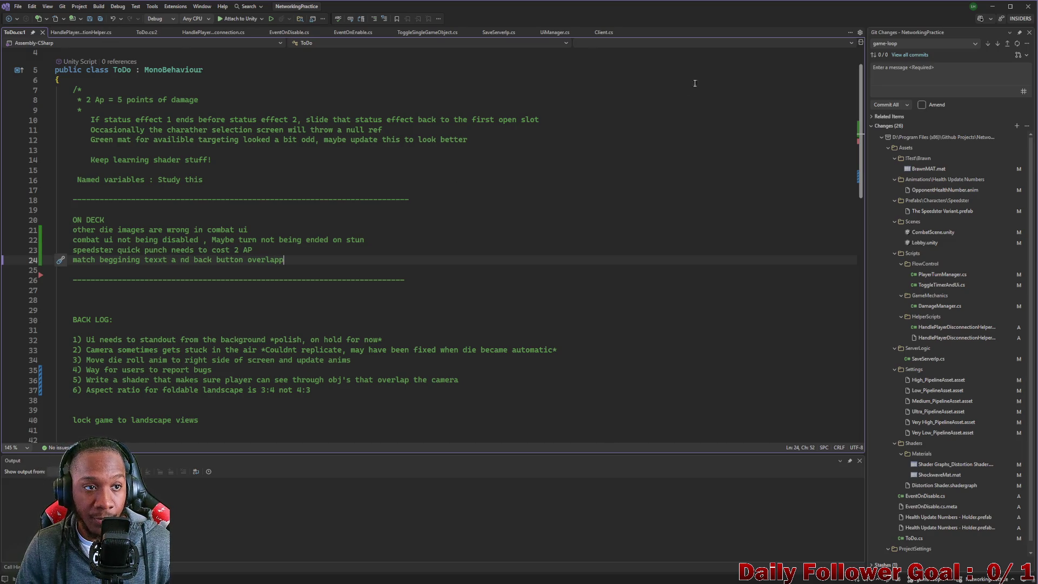
pyautogui.click(992, 6)
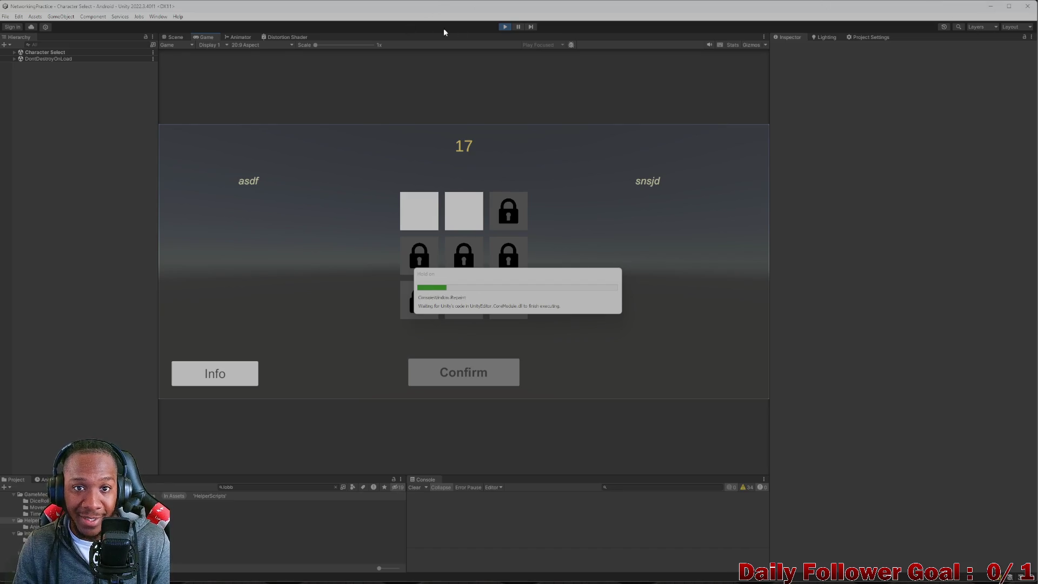
# Restart Play mode, connect, confirm The Brawn at Character Select, test combat, then stop.
pyautogui.click(505, 26)
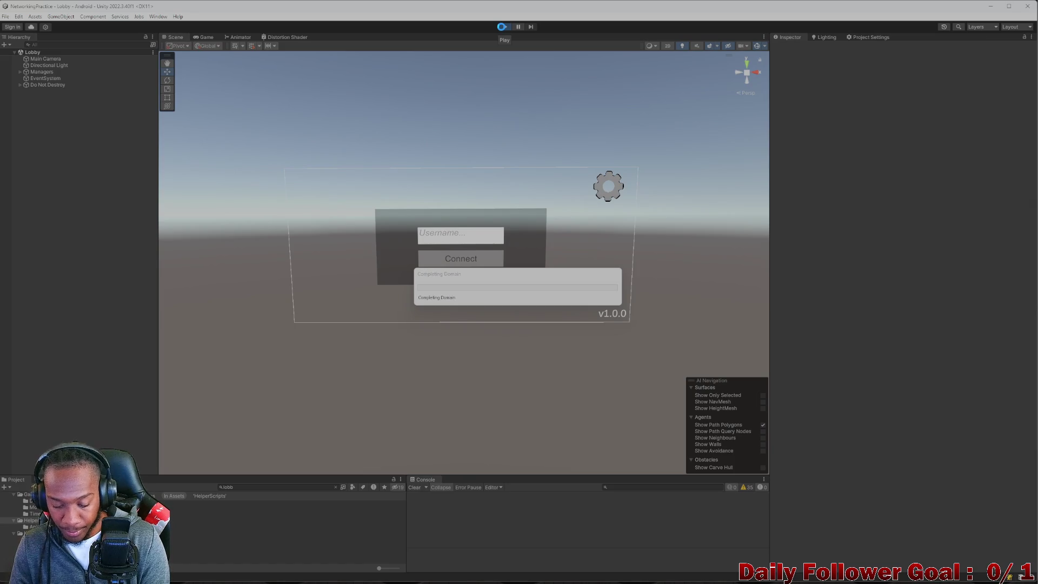
pyautogui.click(501, 26)
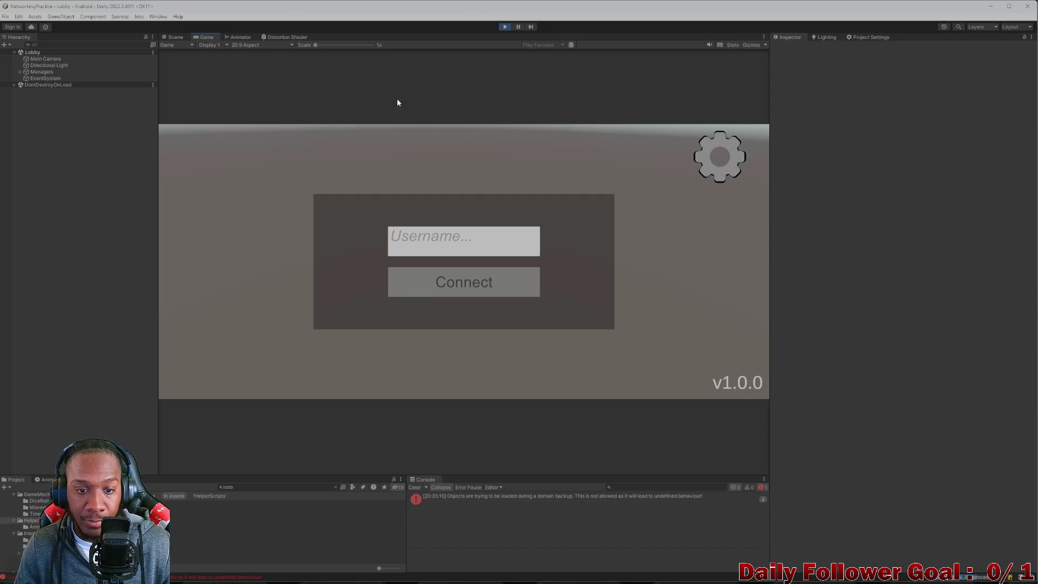
pyautogui.click(461, 283)
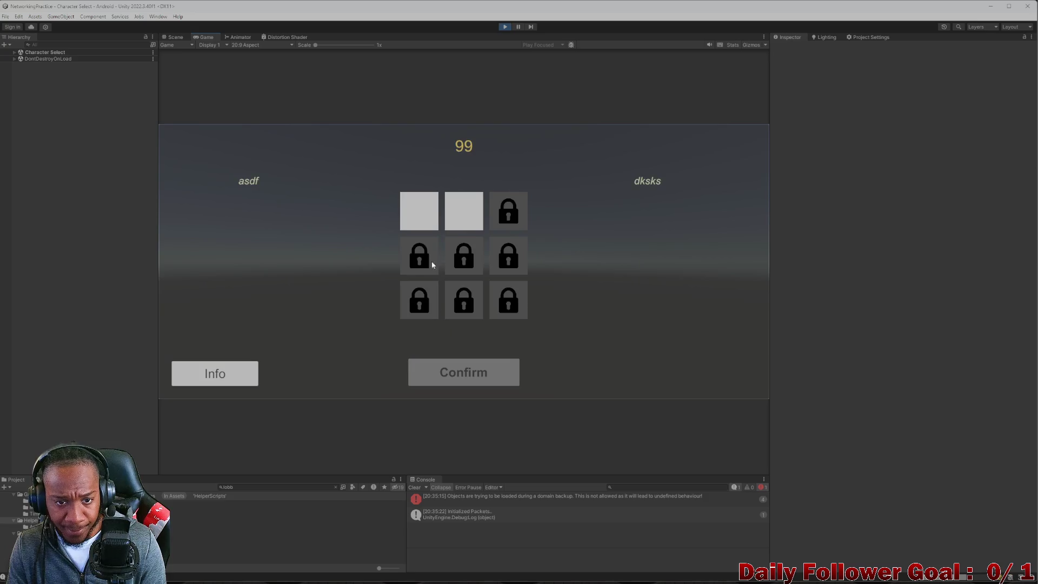
pyautogui.click(423, 222)
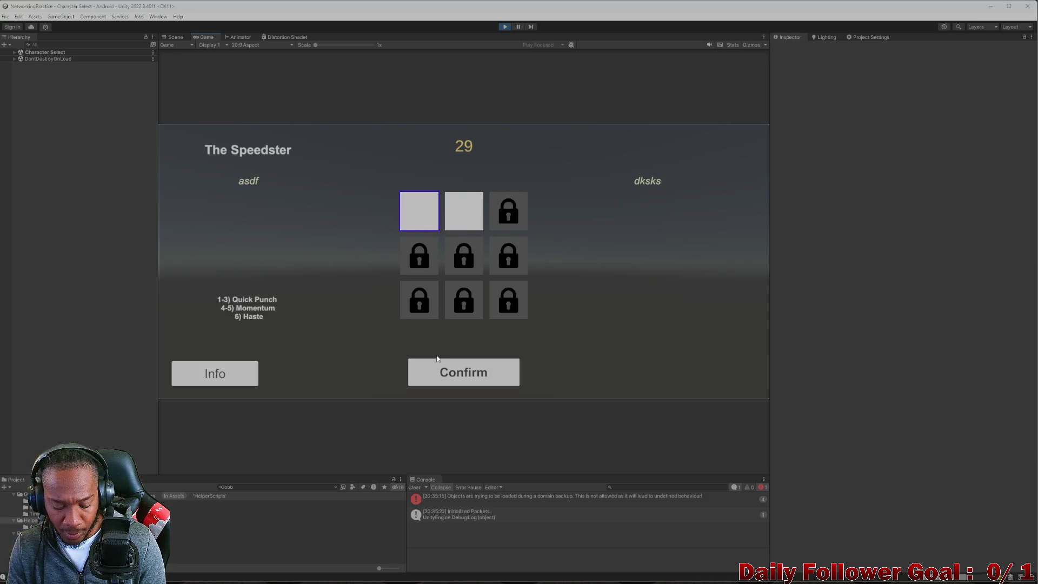
pyautogui.click(450, 225)
pyautogui.click(482, 382)
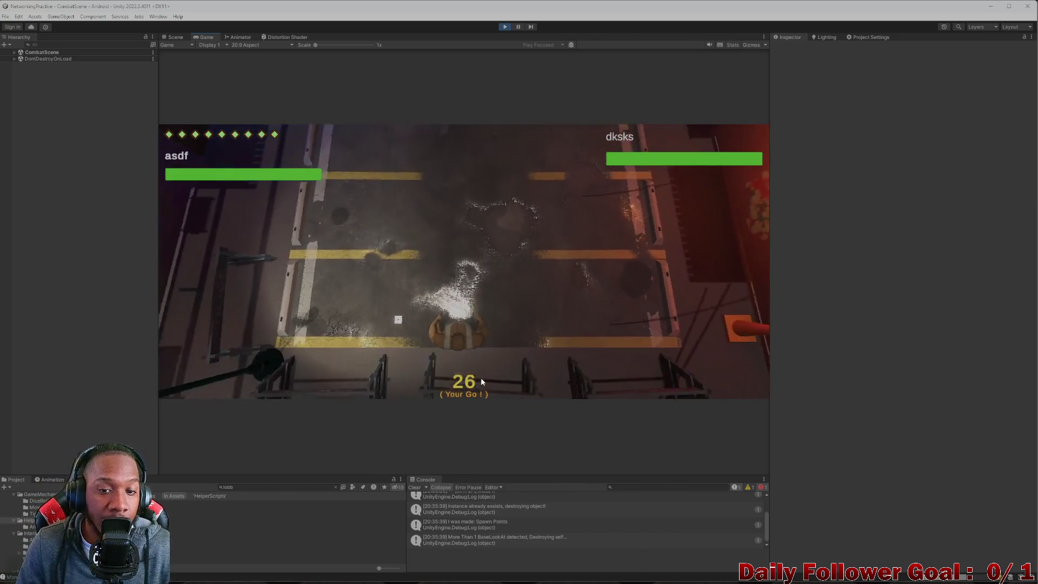
pyautogui.click(501, 30)
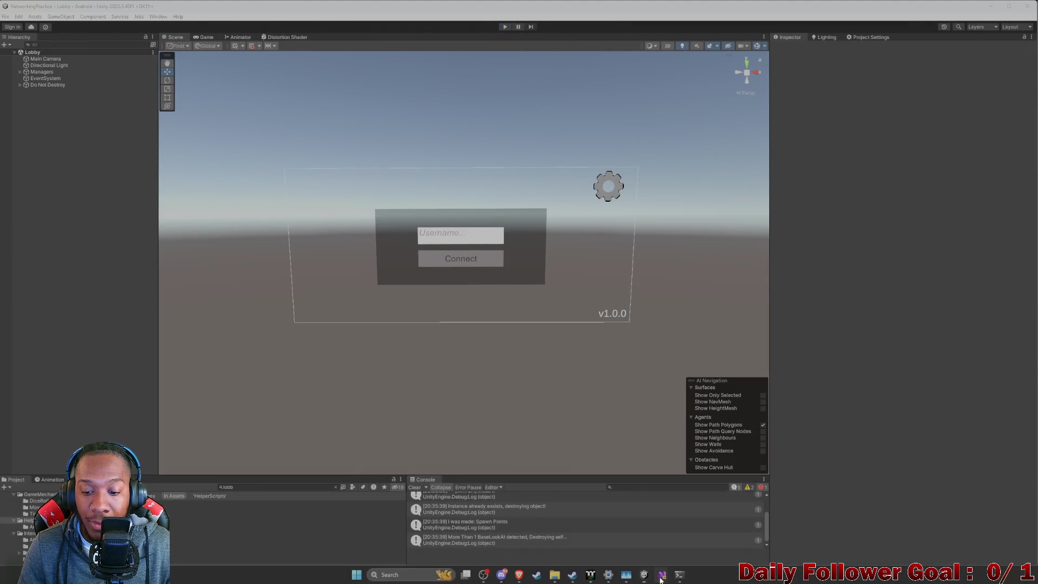
# Bring ToDo.cs back up and select the line 24 match-beginning-text overlap note.
pyautogui.moveTo(679, 576)
pyautogui.click(734, 539)
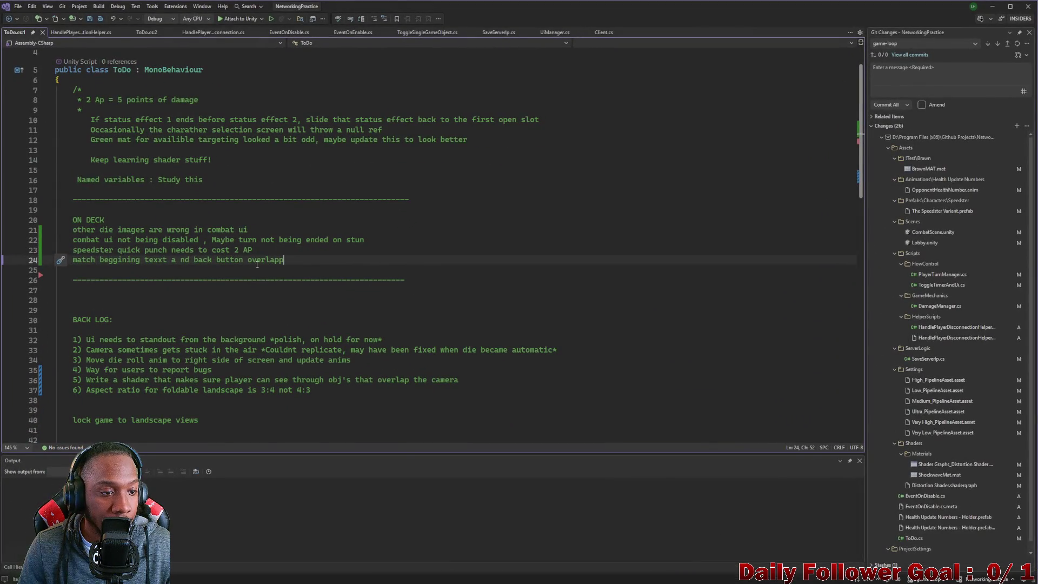
pyautogui.moveTo(283, 260); pyautogui.dragTo(63, 259)
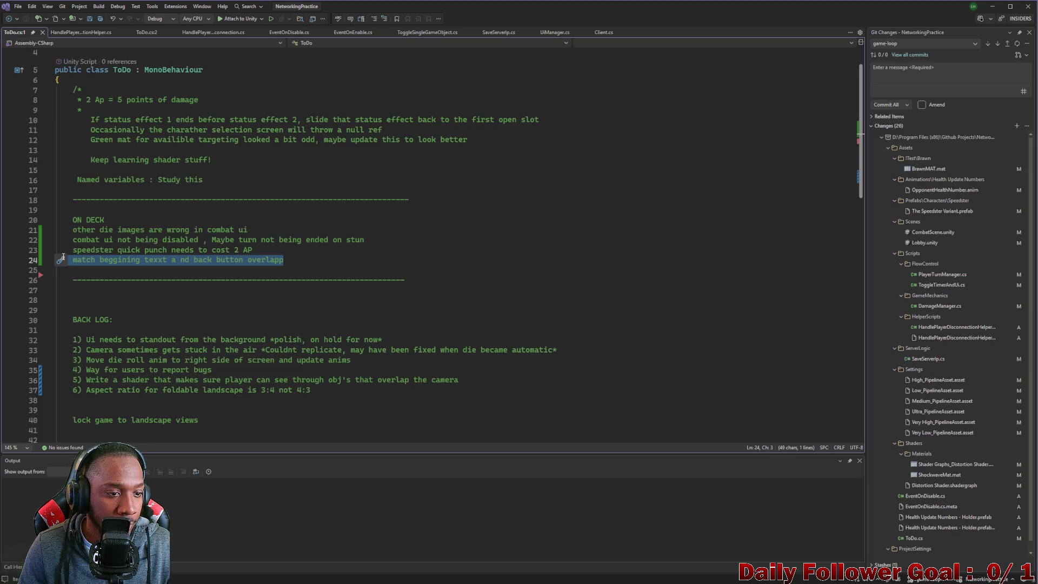